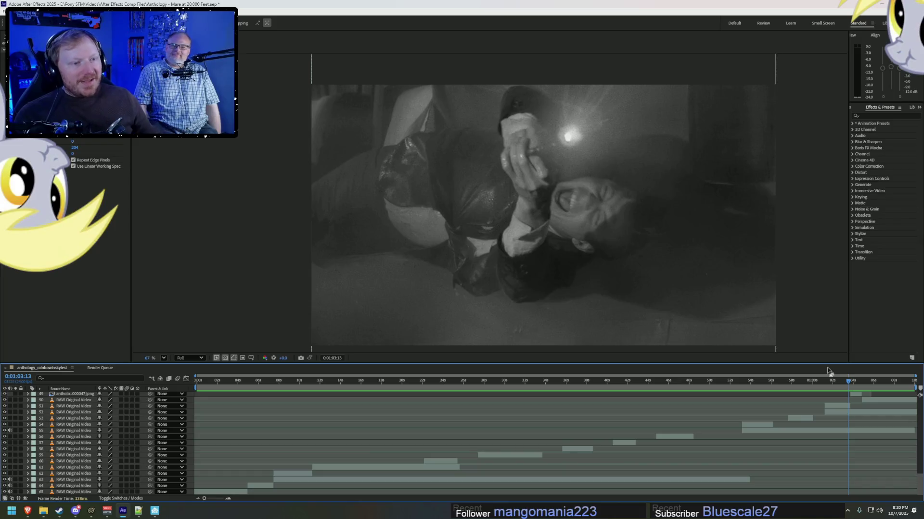
Preview the reference footage from just before the one-minute mark and stop it.
left_click(824, 380)
key("space")
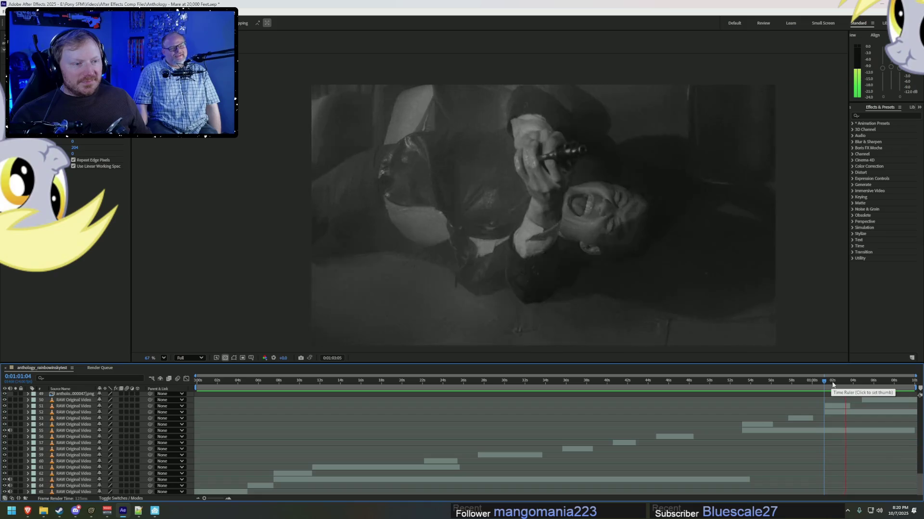
key("space")
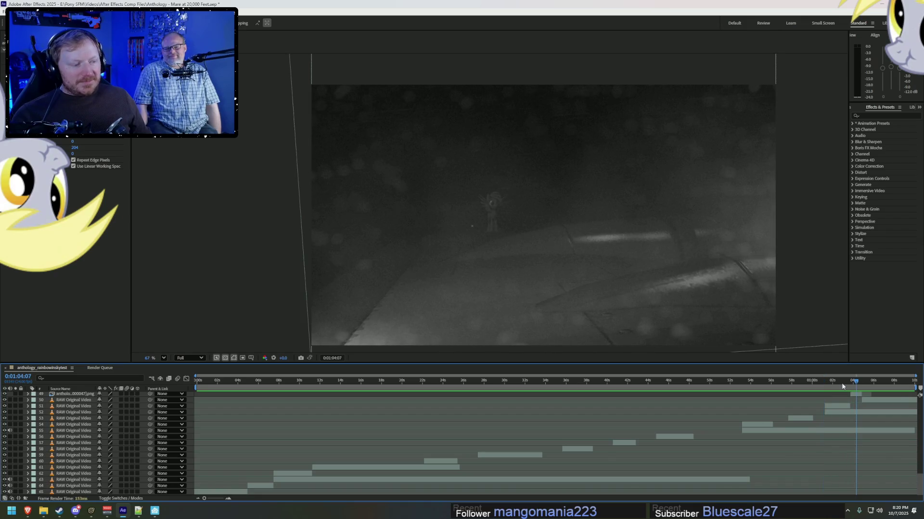
Check the Source Filmmaker plane shot at about six seconds, then return to After Effects.
key("alt+Tab")
mouse_move(304, 390)
left_mouse_down()
mouse_move(288, 388)
mouse_move(305, 387)
left_mouse_up()
middle_click_drag(371, 490, 326, 424)
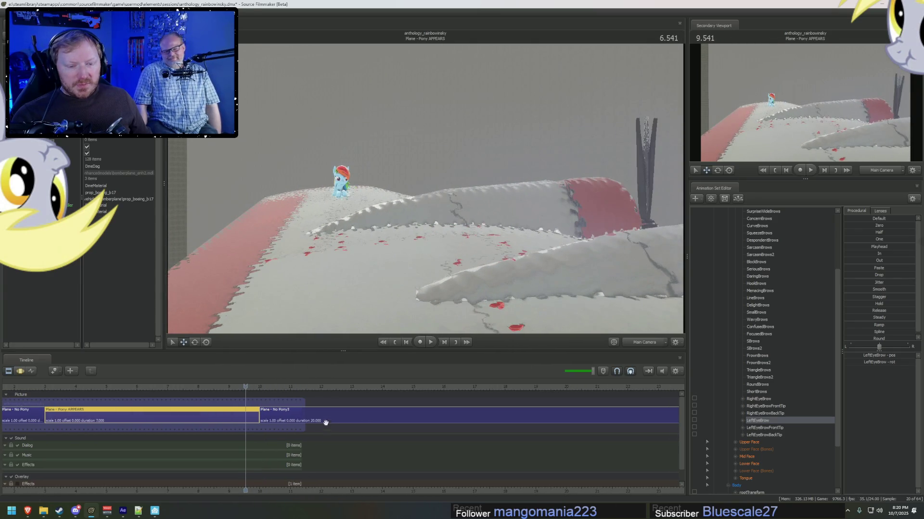
scroll(506, 412, "down", 3)
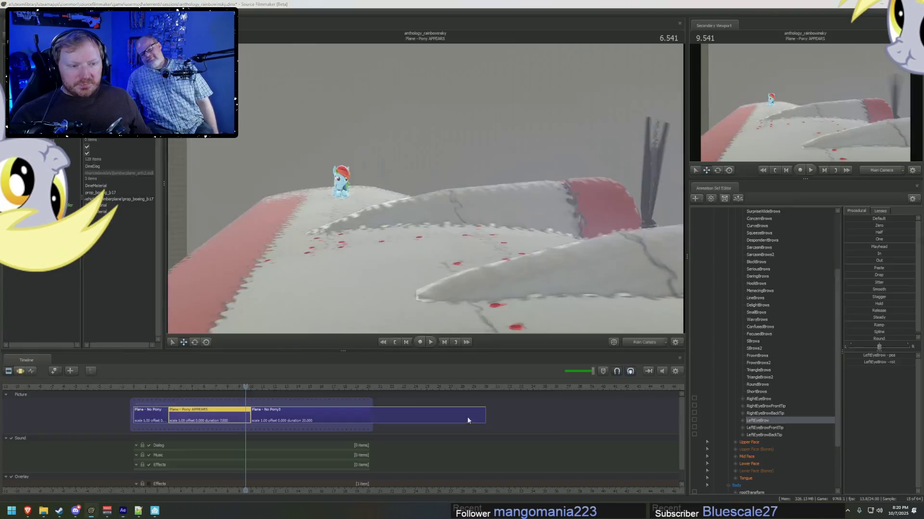
key("alt+Tab")
Review the reference from about six to sixteen seconds and bring Source Filmmaker forward.
mouse_move(267, 382)
left_mouse_down()
mouse_move(260, 381)
mouse_move(401, 393)
mouse_move(369, 389)
left_mouse_up()
key("space")
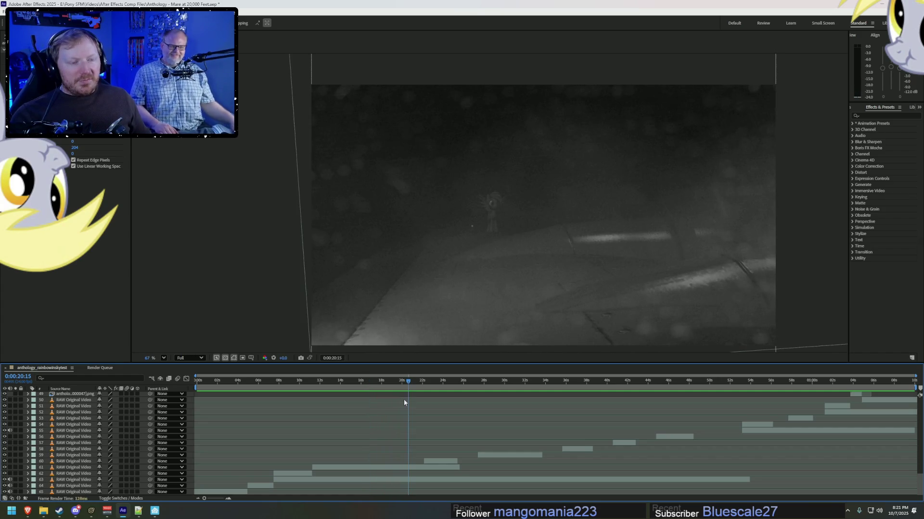
key("alt+Tab")
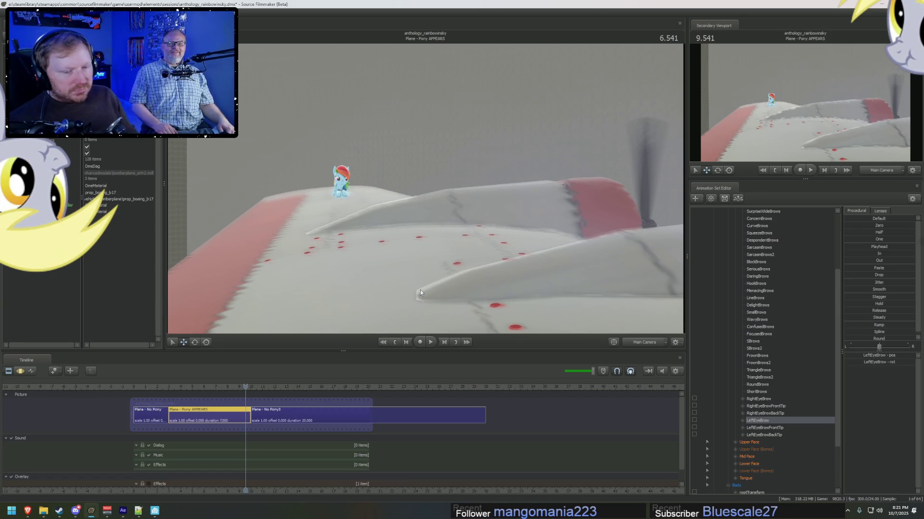
scroll(288, 395, "up", 2)
Split the Plane - No Pony3 shot at 13 seconds into Plane - No Pony4, then return to After Effects.
left_click_drag(308, 393, 322, 395)
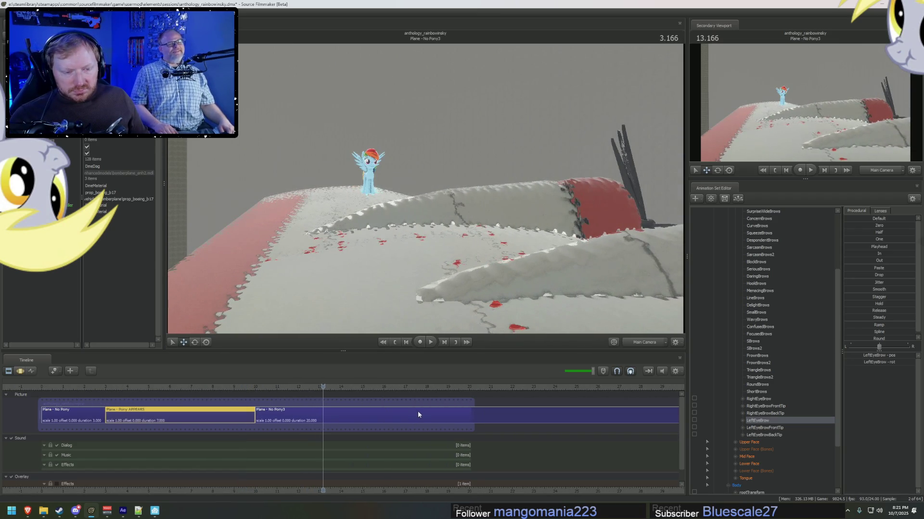
left_click(397, 415)
key("ctrl+b")
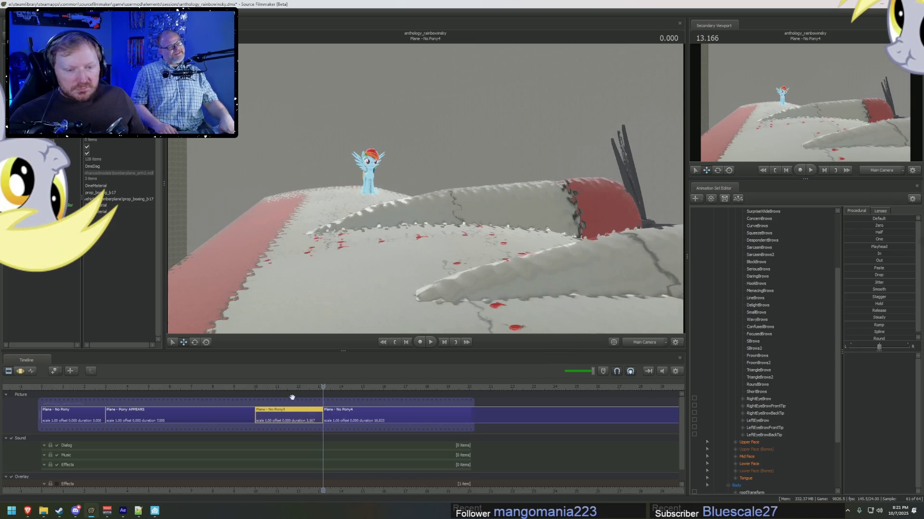
left_click(278, 387)
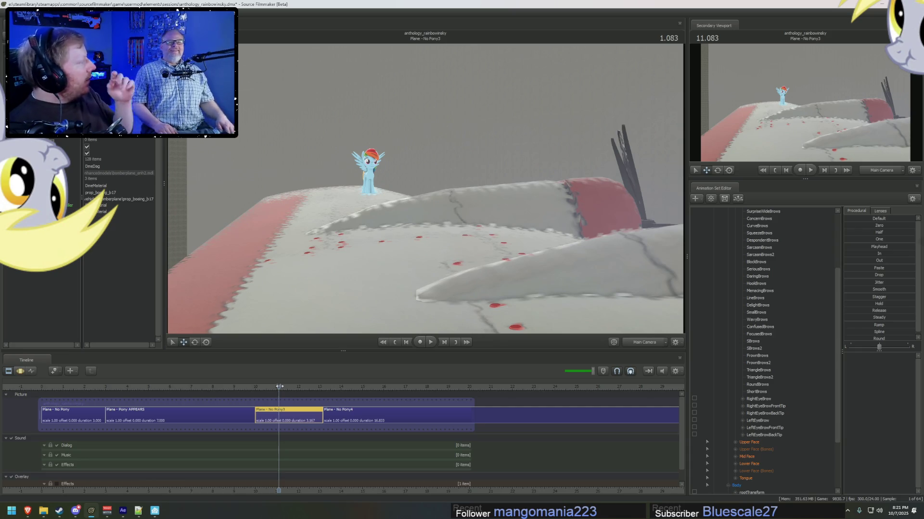
scroll(371, 412, "down", 5)
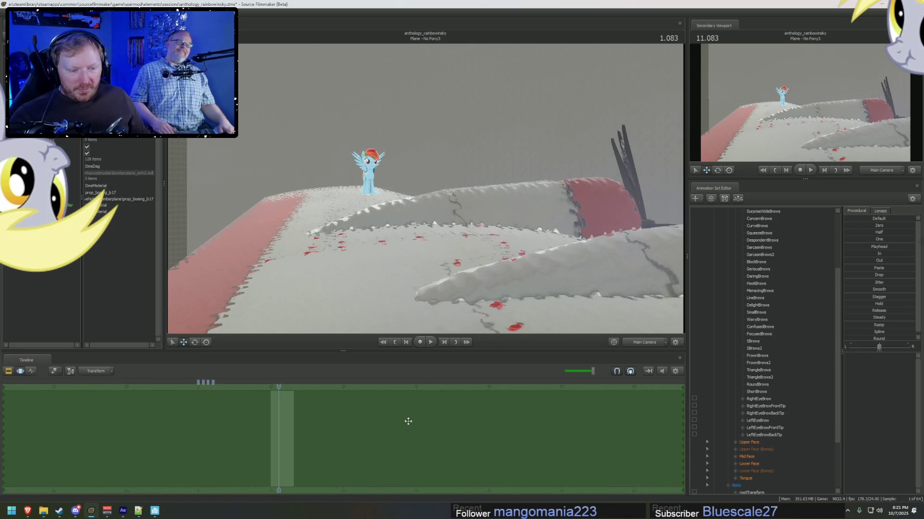
key("alt+Tab")
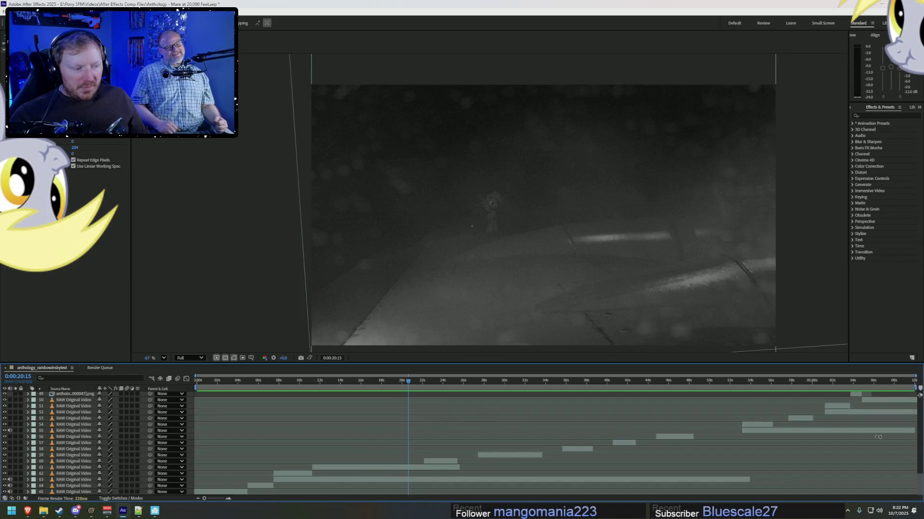
scroll(920, 479, "up", 10)
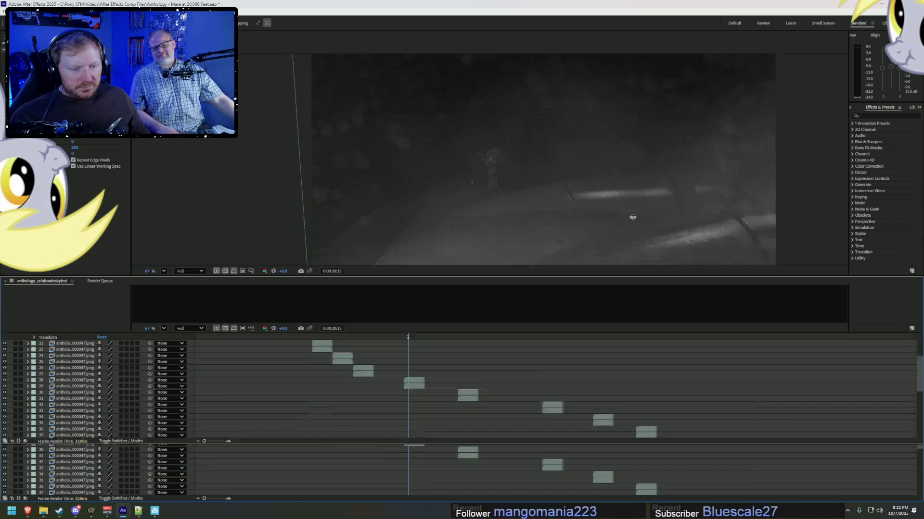
Enlarge the timeline to show the stacked layers and scrub between twelve and twenty seconds.
left_click_drag(633, 362, 614, 180)
left_click(321, 196)
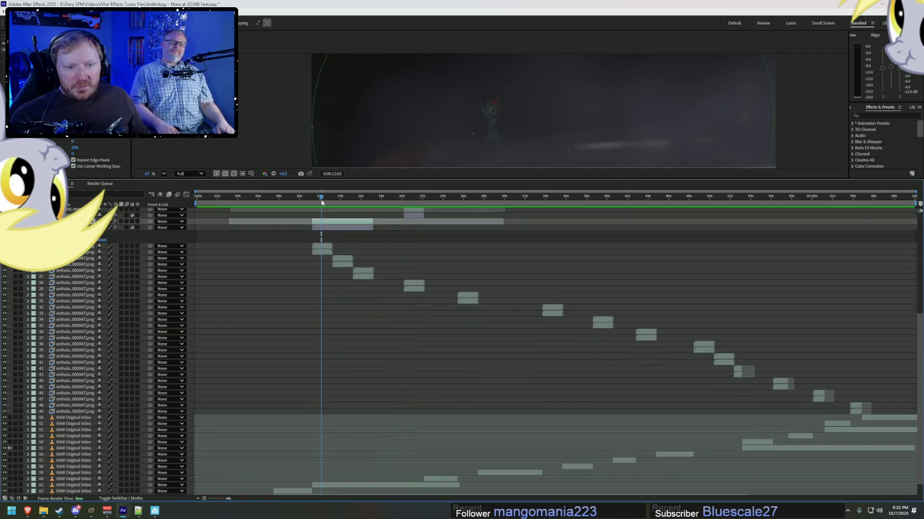
scroll(329, 238, "up", 6)
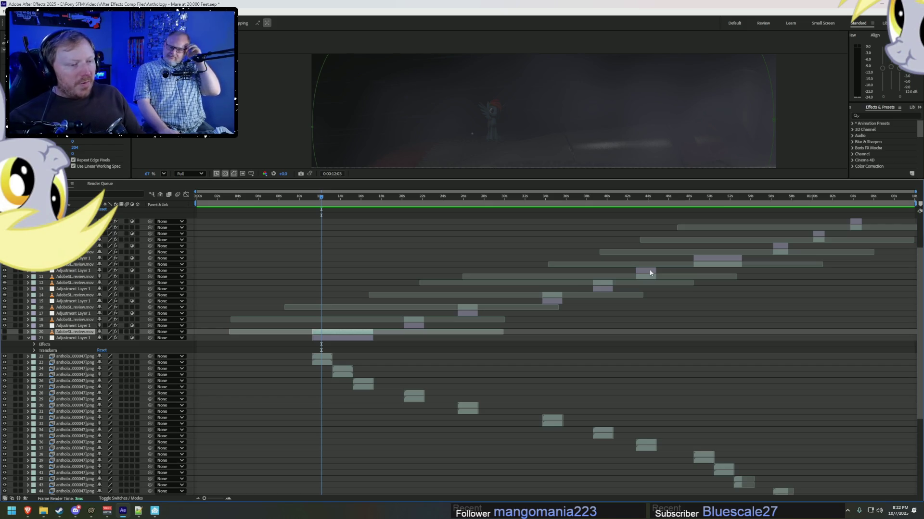
left_click_drag(317, 195, 447, 205)
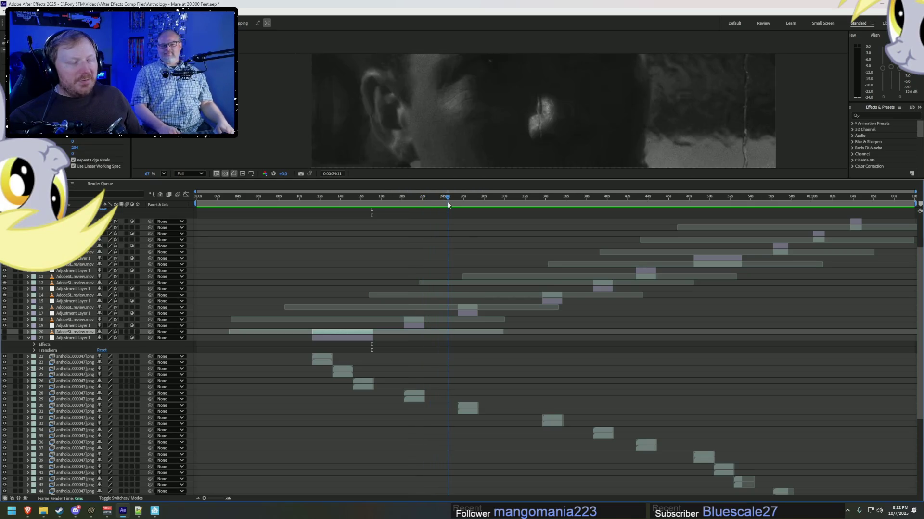
mouse_move(448, 205)
left_mouse_down()
mouse_move(402, 210)
mouse_move(425, 215)
left_mouse_up()
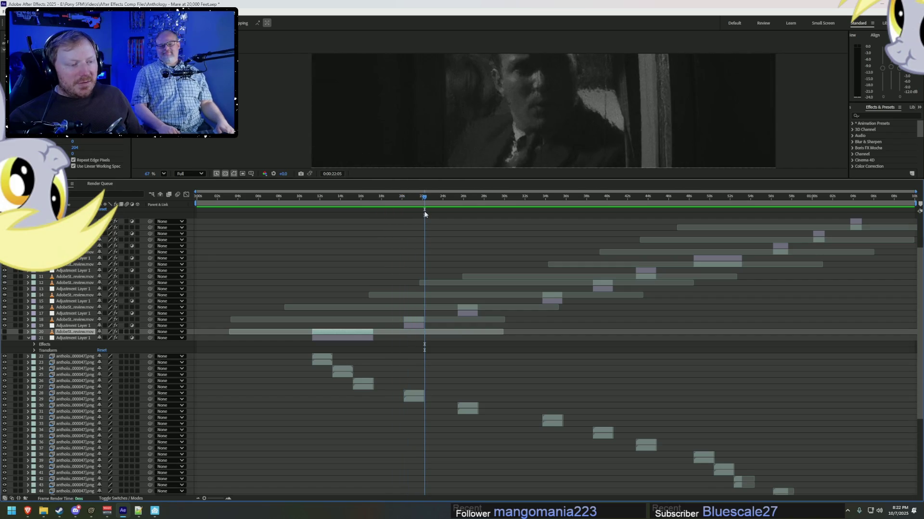
Check shot timings from 26 to 55 seconds, settle at 51 seconds, and switch to Source Filmmaker.
left_click(468, 199)
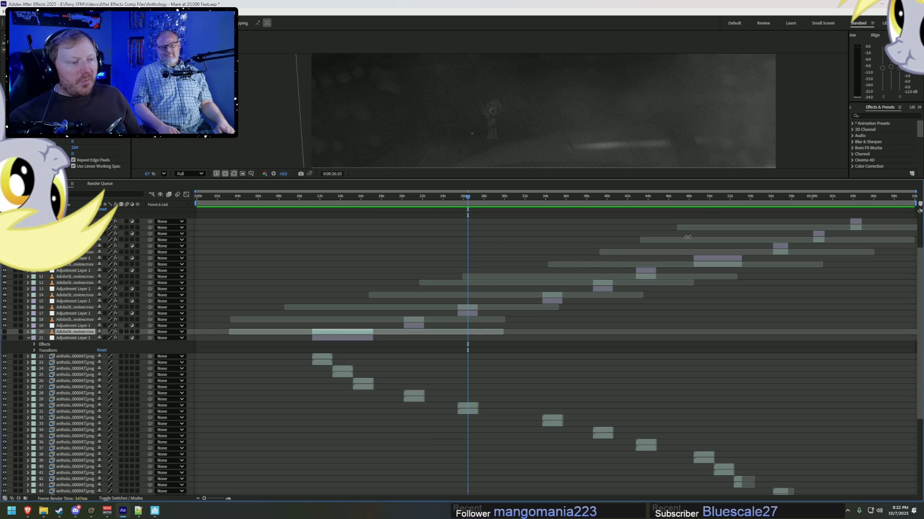
left_click_drag(695, 199, 758, 214)
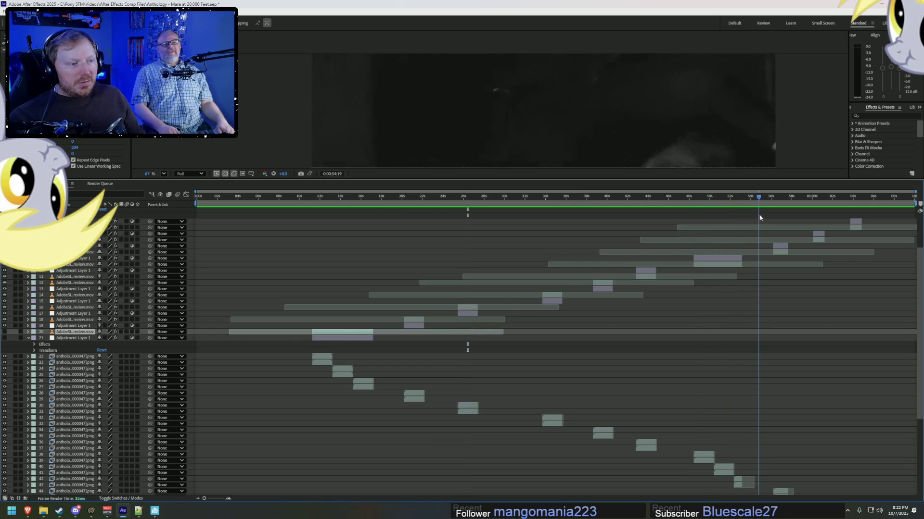
left_click_drag(759, 215, 722, 216)
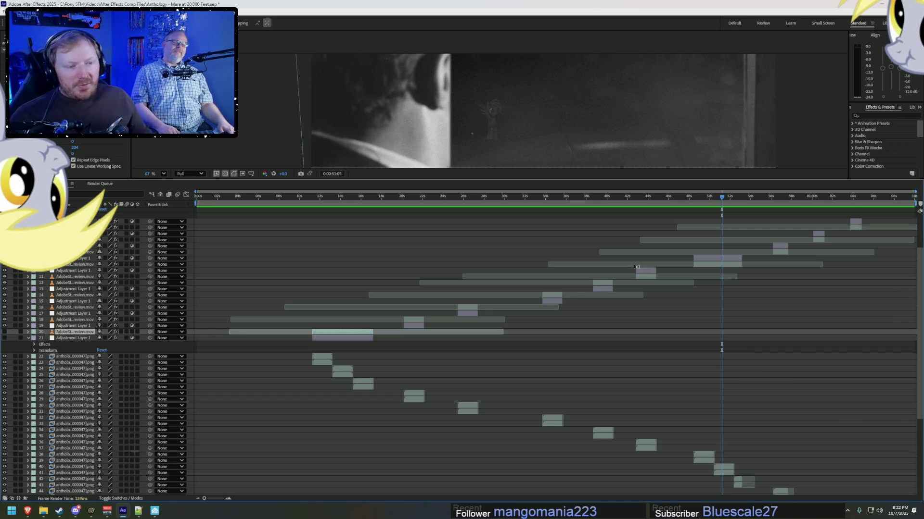
key("alt+Tab")
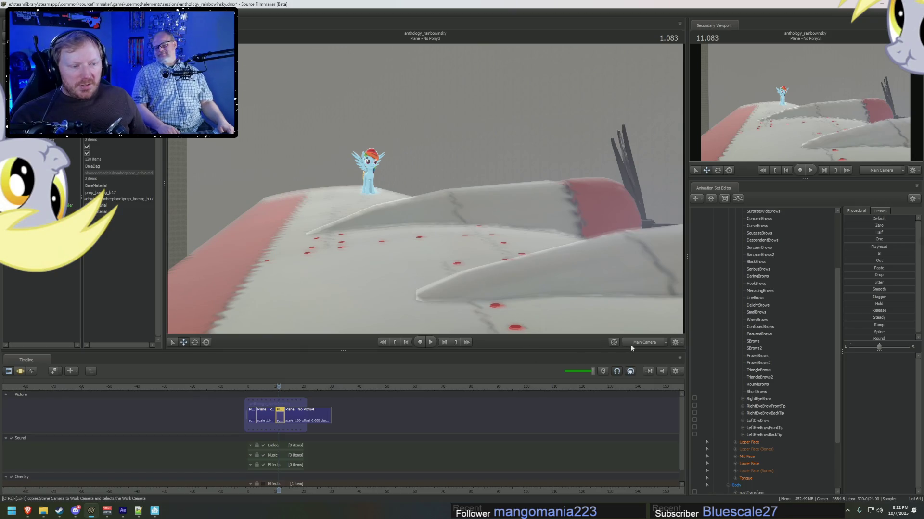
Move the work camera toward the wing, select Rainbow Dash and frame the view on her.
left_click_drag(542, 267, 505, 238, "ctrl")
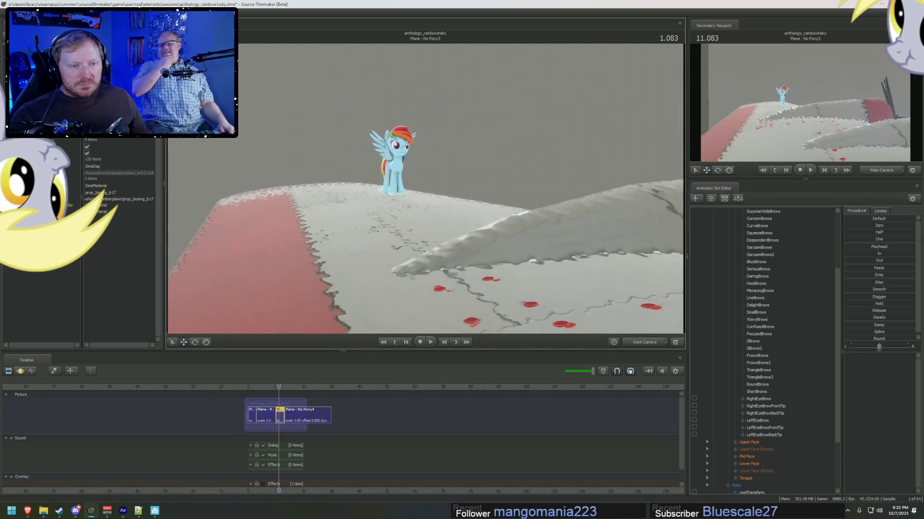
left_click_drag(375, 277, 418, 277)
scroll(301, 392, "up", 2)
mouse_move(426, 216)
left_mouse_down()
mouse_move(461, 202)
mouse_move(433, 193)
left_mouse_up()
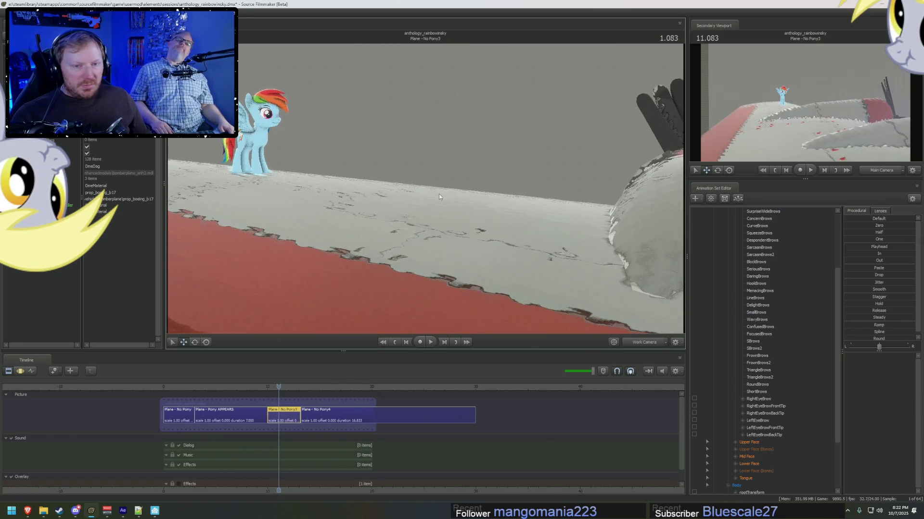
scroll(761, 286, "up", 5)
left_click(746, 238)
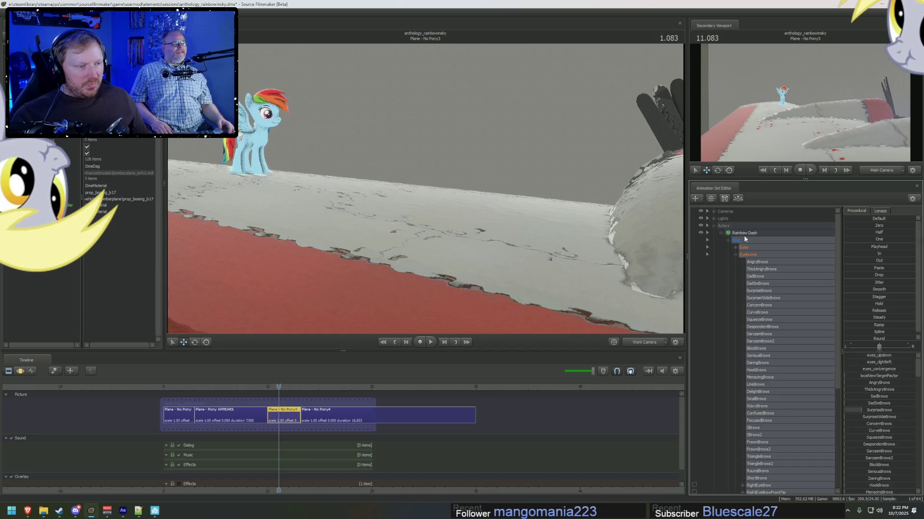
left_click_drag(433, 192, 304, 210)
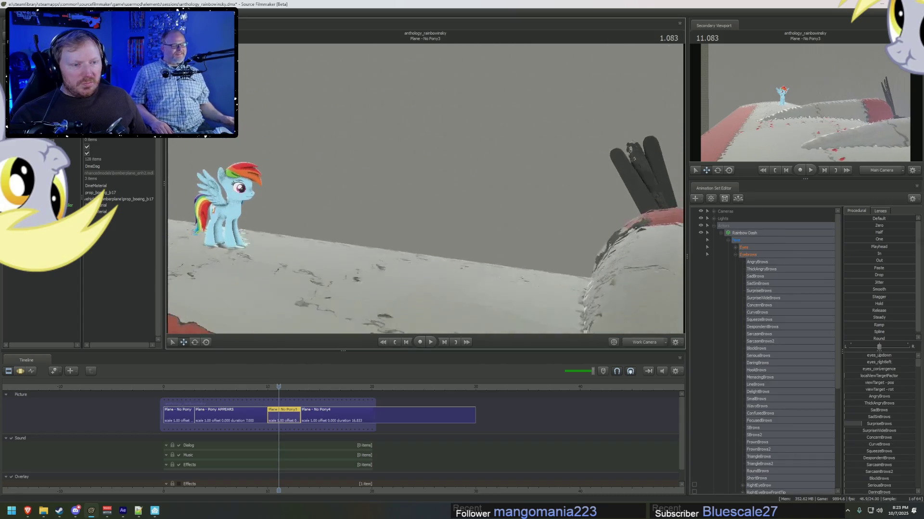
left_click(304, 210)
key("f")
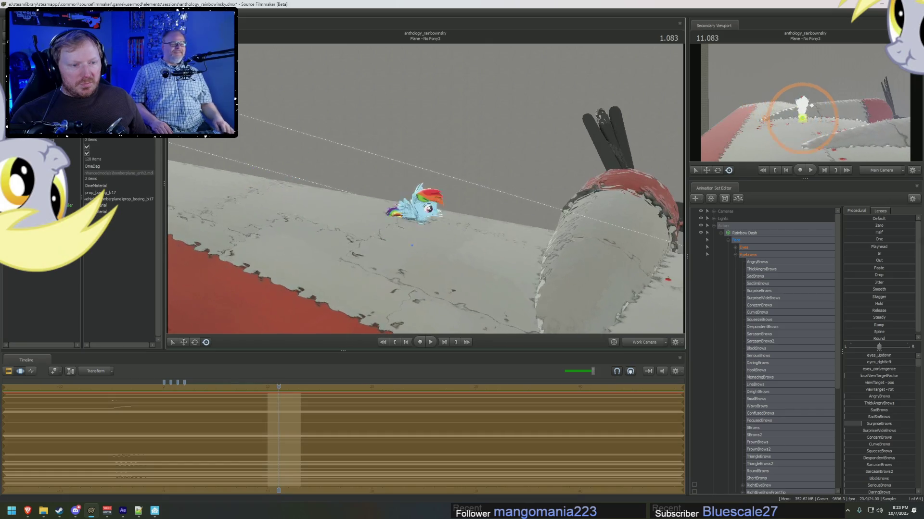
scroll(365, 179, "down", 5)
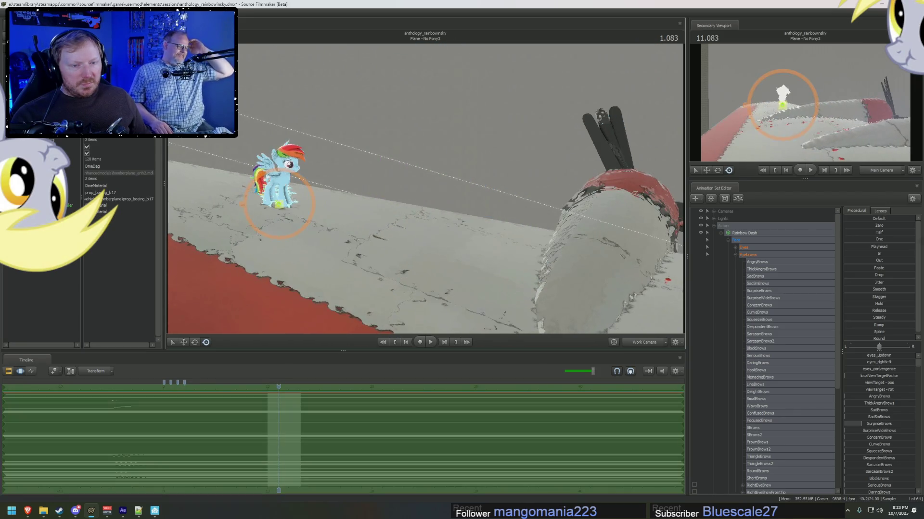
scroll(766, 336, "down", 3)
scroll(766, 337, "down", 1)
Hide the Passing Clouds and move Rainbow Dash beside the plane's nose, viewed up close.
left_click(700, 457)
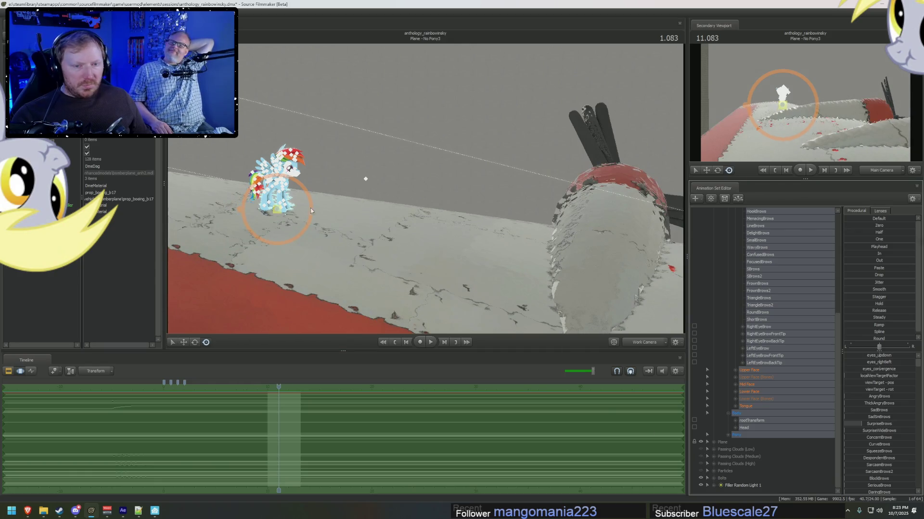
mouse_move(320, 206)
left_mouse_down()
mouse_move(531, 216)
mouse_move(434, 190)
left_mouse_up()
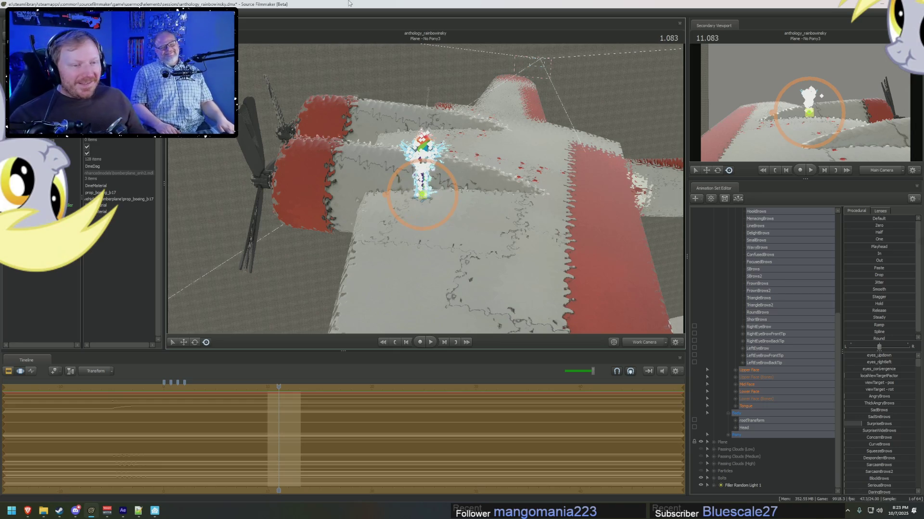
left_click_drag(443, 189, 404, 194)
mouse_move(336, 256)
left_mouse_down()
mouse_move(510, 169)
mouse_move(396, 176)
left_mouse_up()
left_click(348, 167)
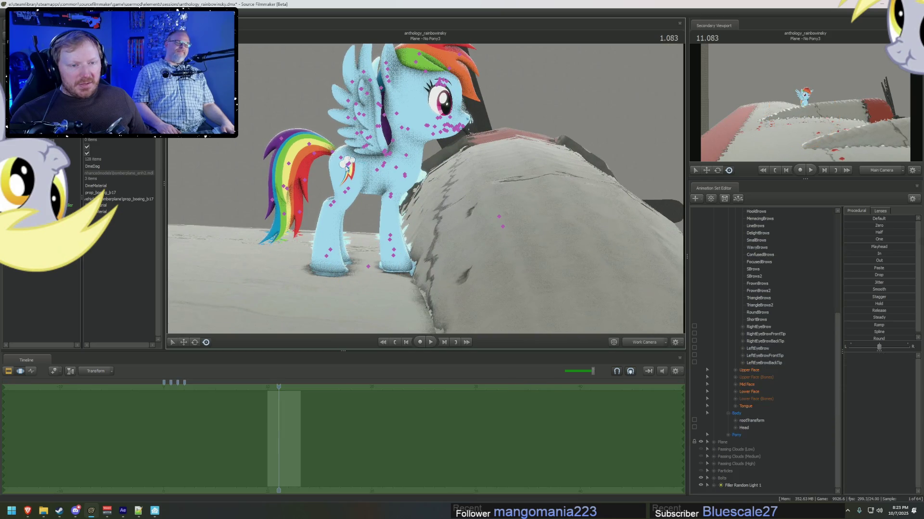
Select both shoulders and the forearm bones and rotate the forearms upward toward the wing.
left_click(348, 164)
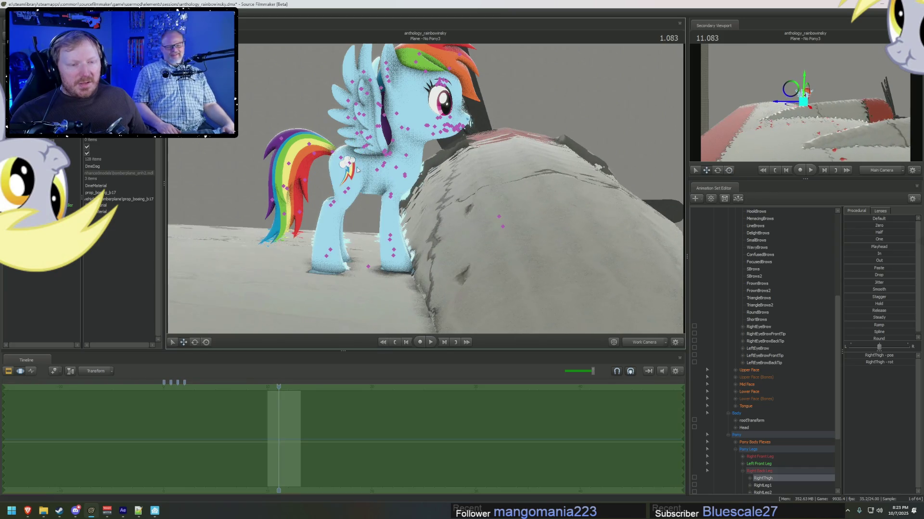
left_click_drag(351, 165, 368, 172)
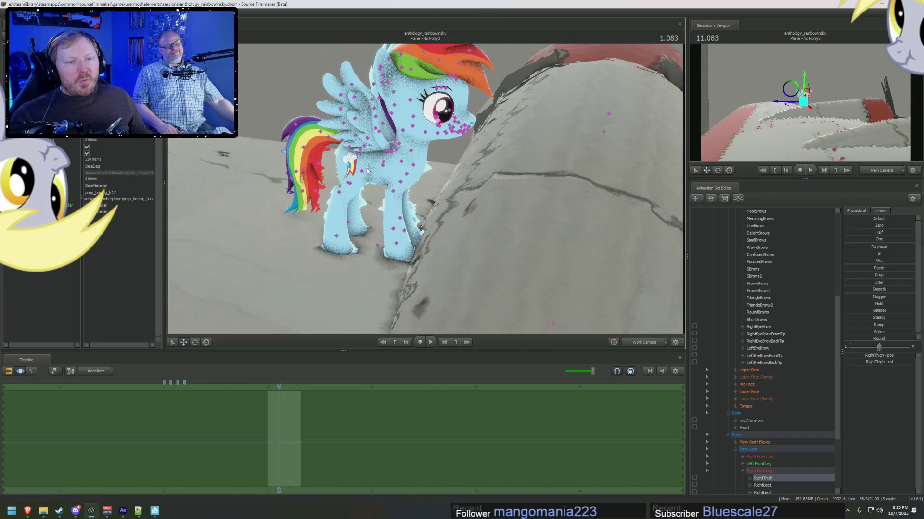
mouse_move(360, 153)
left_mouse_down()
mouse_move(371, 146)
mouse_move(422, 175)
mouse_move(468, 163)
left_mouse_up()
left_click(408, 177)
key("e")
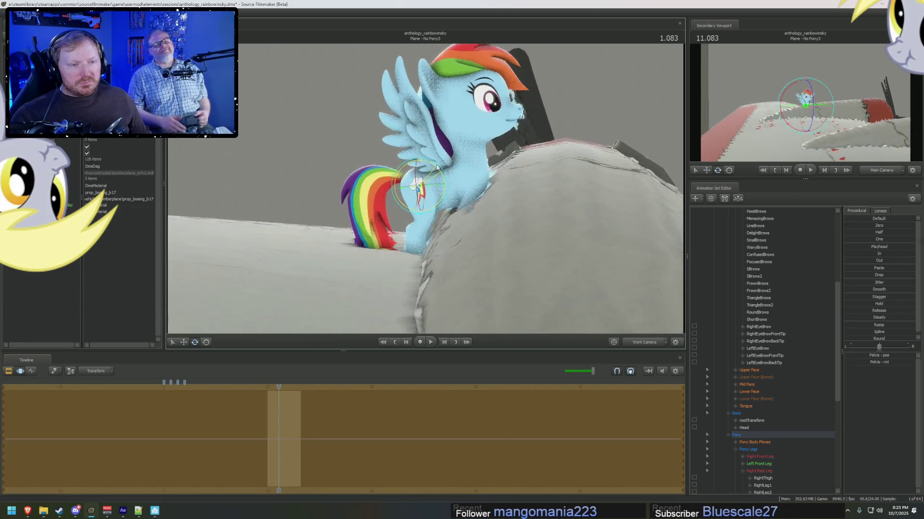
left_click(469, 162)
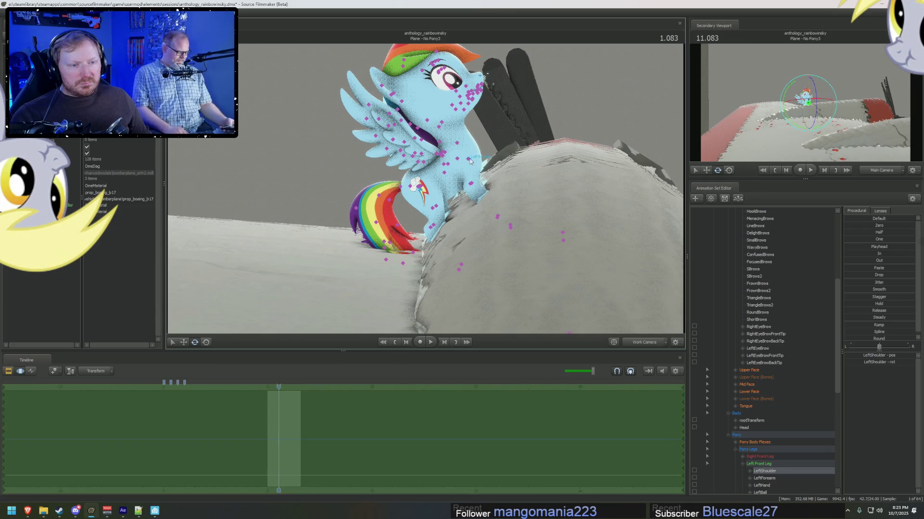
left_click(472, 163, "ctrl")
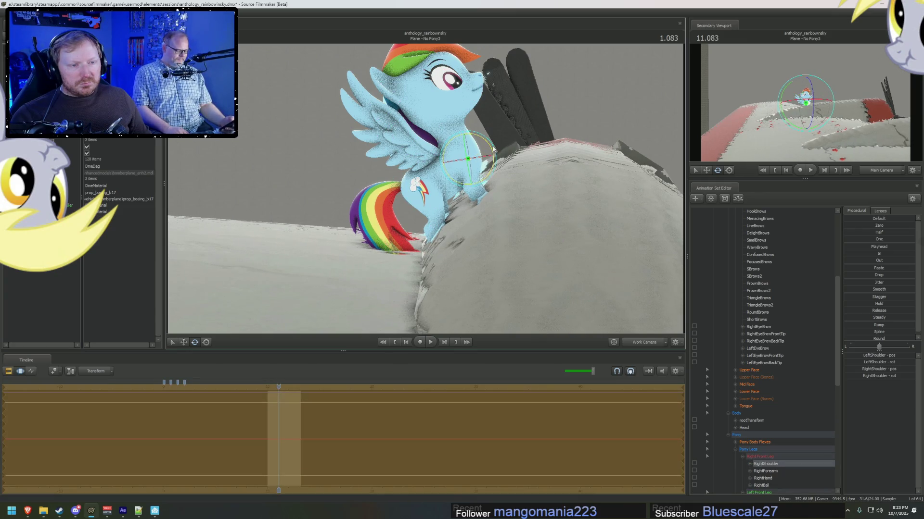
left_click(484, 172)
left_click_drag(485, 173, 495, 141)
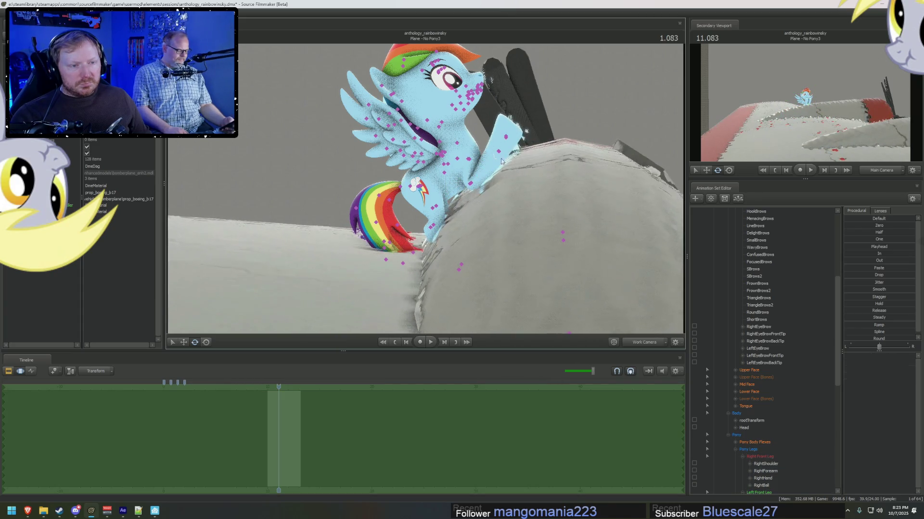
Rotate both hand bones so the hooves press against the wing.
left_click(505, 144, "ctrl")
left_click(518, 134, "ctrl")
left_click_drag(523, 142, 528, 171)
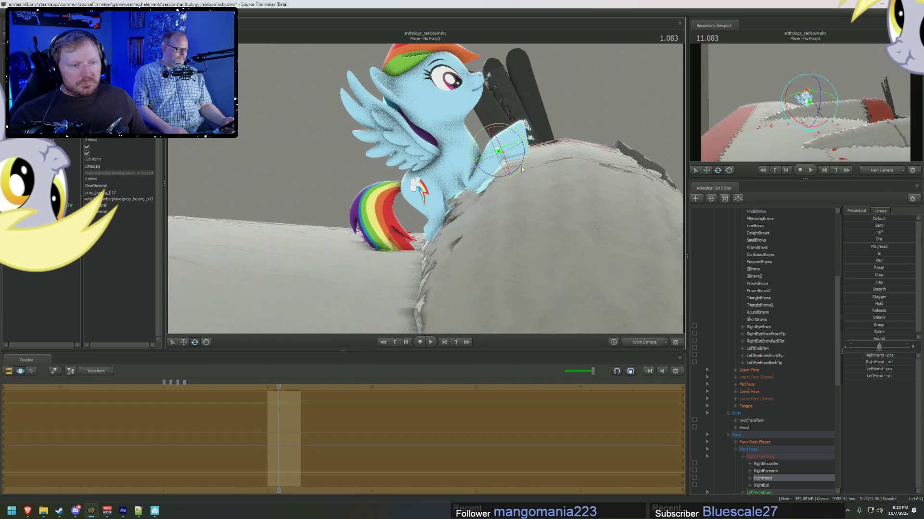
left_click(529, 140)
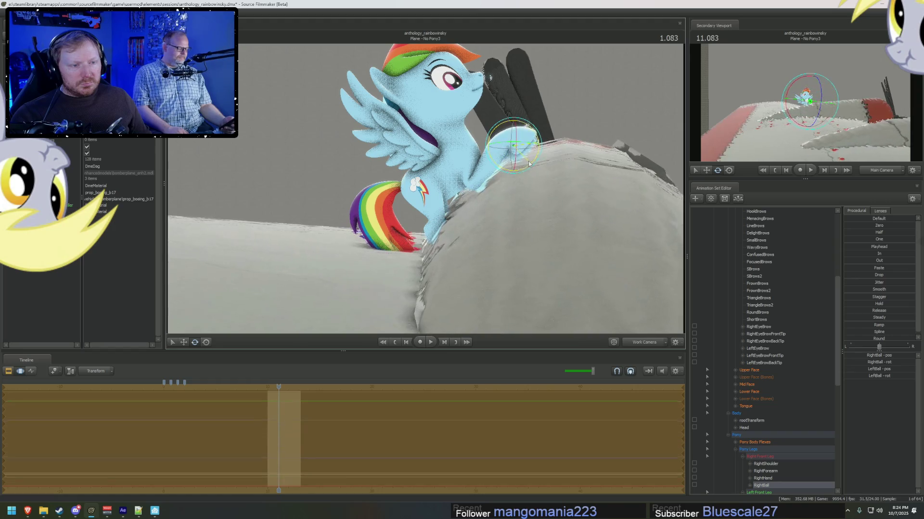
left_click(508, 155)
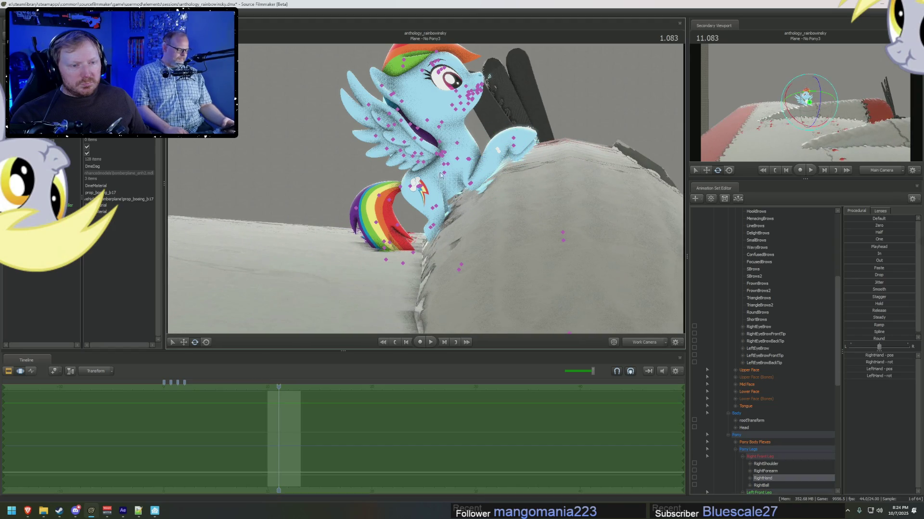
left_click(456, 173)
Try shifting the chest, undo it, and select the LeftShoulder for the next pose.
left_click_drag(459, 164, 488, 160)
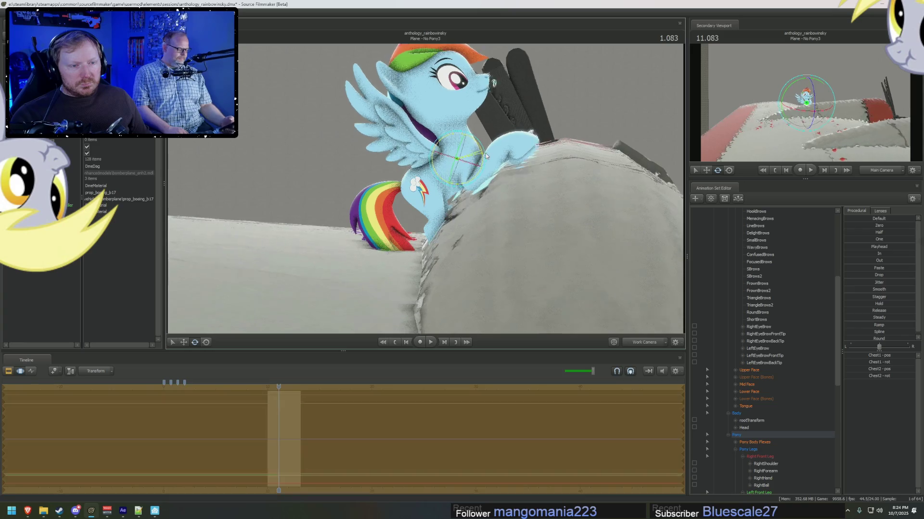
key("ctrl+z")
left_click(433, 177)
mouse_move(438, 175)
left_mouse_down()
mouse_move(427, 188)
mouse_move(436, 195)
mouse_move(447, 155)
mouse_move(414, 168)
left_mouse_up()
left_click(404, 162)
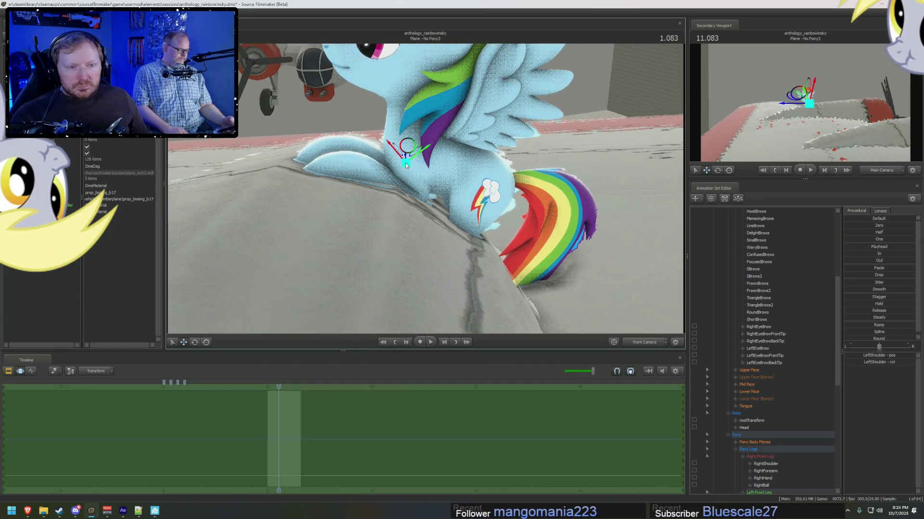
Rotate the front leg at the shoulder and lock the left front leg controls.
left_click_drag(417, 162, 405, 148)
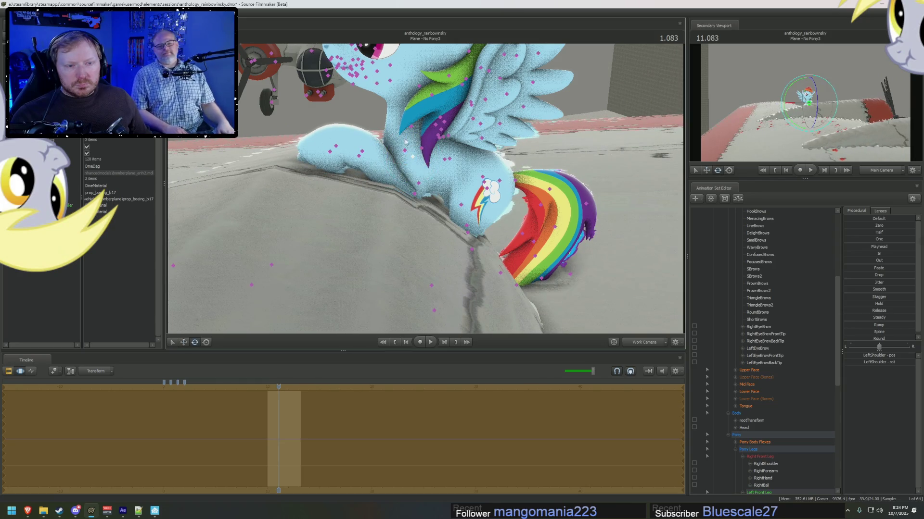
left_click(416, 171)
mouse_move(416, 171)
left_mouse_down()
mouse_move(426, 194)
mouse_move(416, 167)
mouse_move(395, 183)
left_mouse_up()
left_click(416, 166)
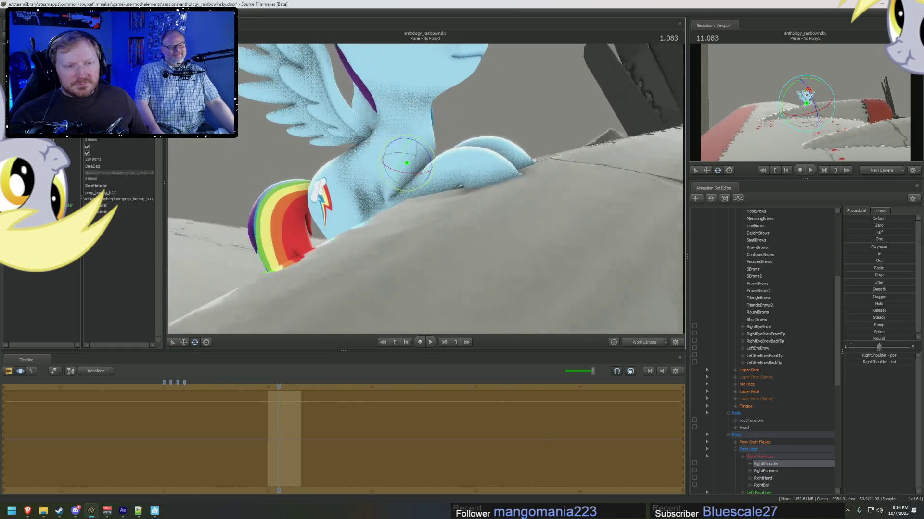
scroll(769, 391, "up", 1)
scroll(769, 404, "down", 5)
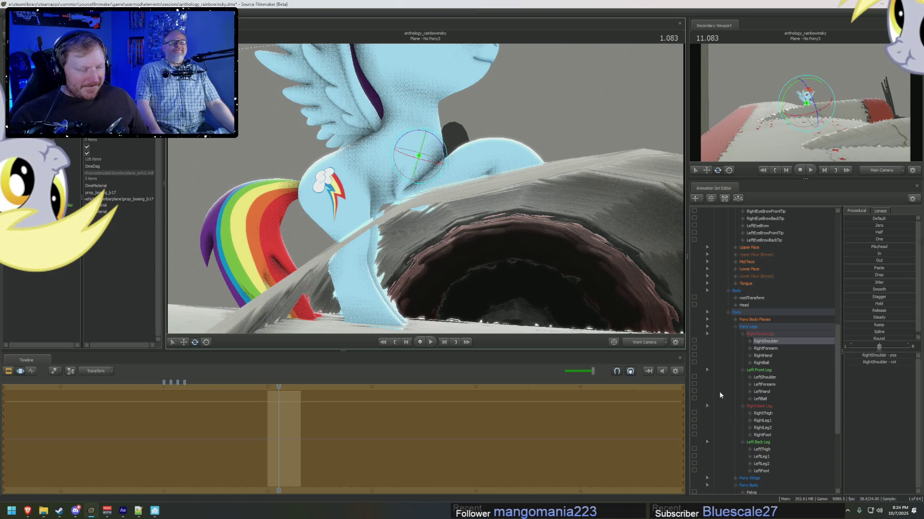
scroll(732, 392, "down", 1)
left_click(695, 352)
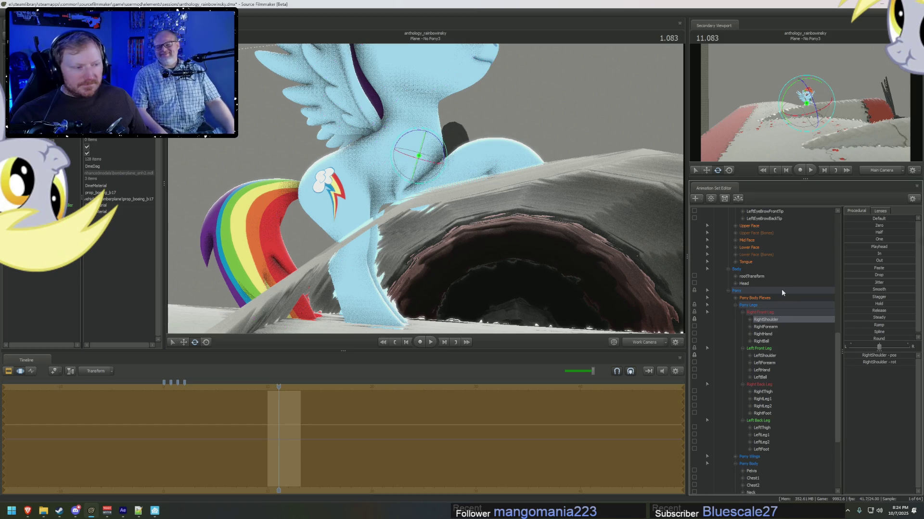
scroll(782, 289, "up", 5)
scroll(774, 282, "up", 5)
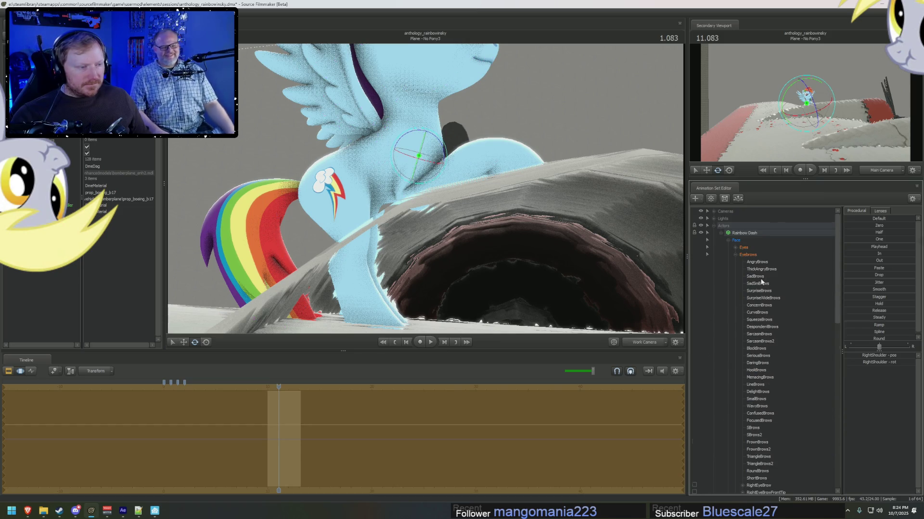
Swap both of Rainbow Dash's wings to their closed body-group versions.
left_click(735, 254)
right_click(747, 232)
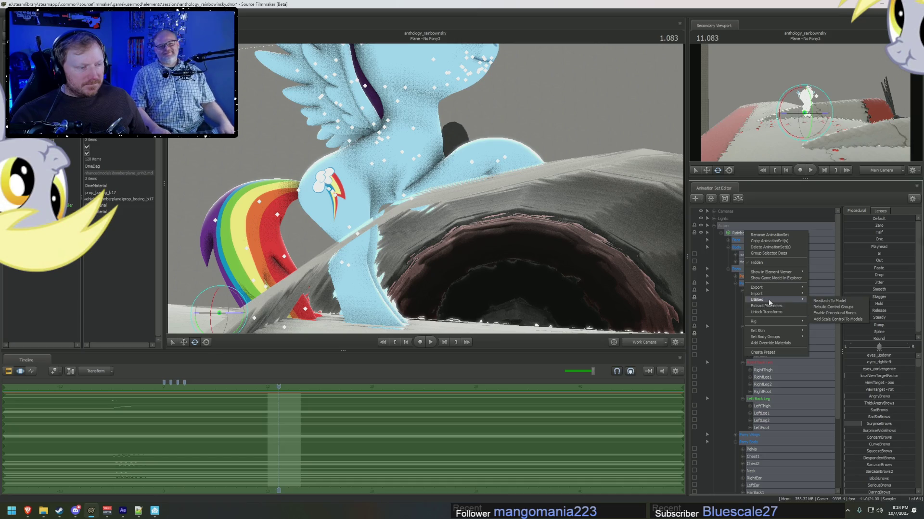
mouse_move(765, 337)
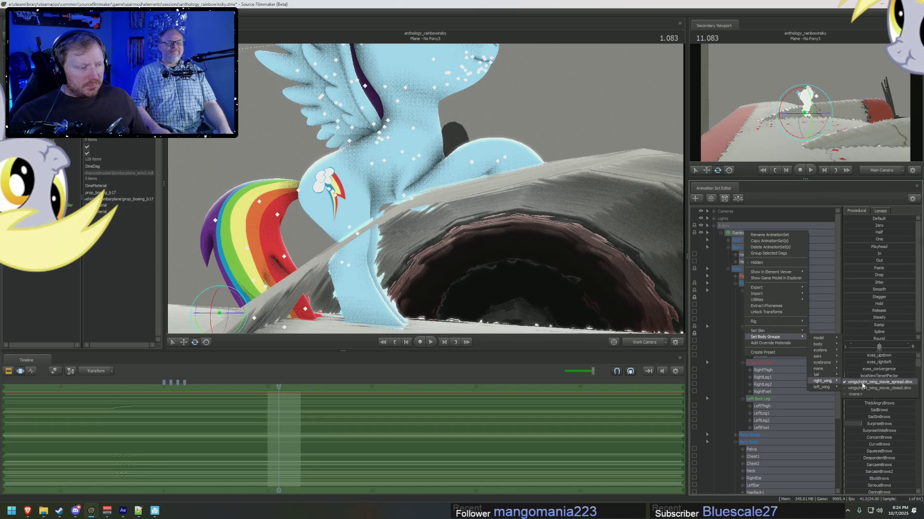
left_click(859, 388)
right_click(745, 238)
mouse_move(823, 387)
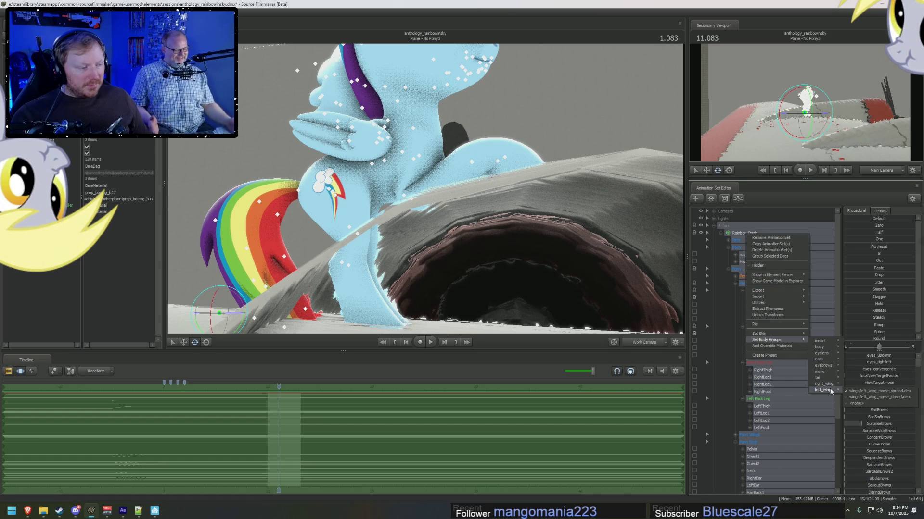
left_click(877, 391)
Rotate Chest2 and the Neck so her head lifts and leans over the wing.
left_click_drag(423, 196, 423, 196)
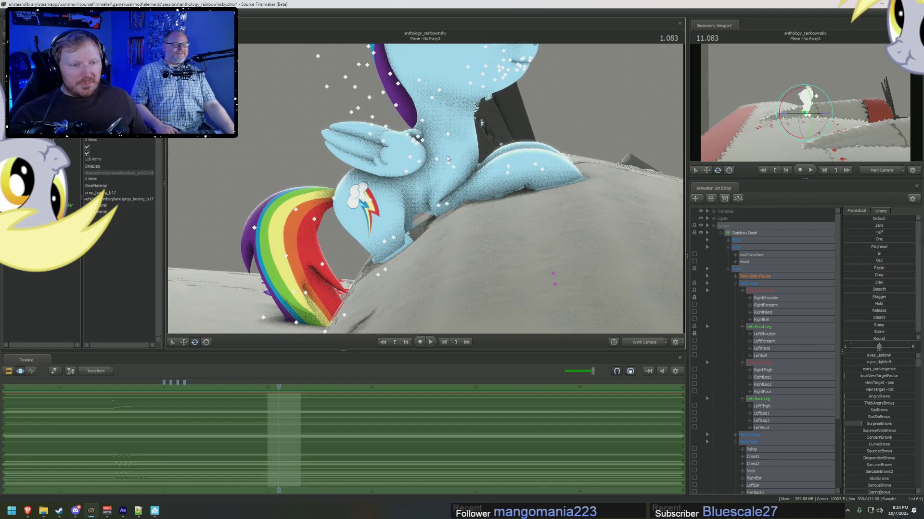
left_click(449, 137)
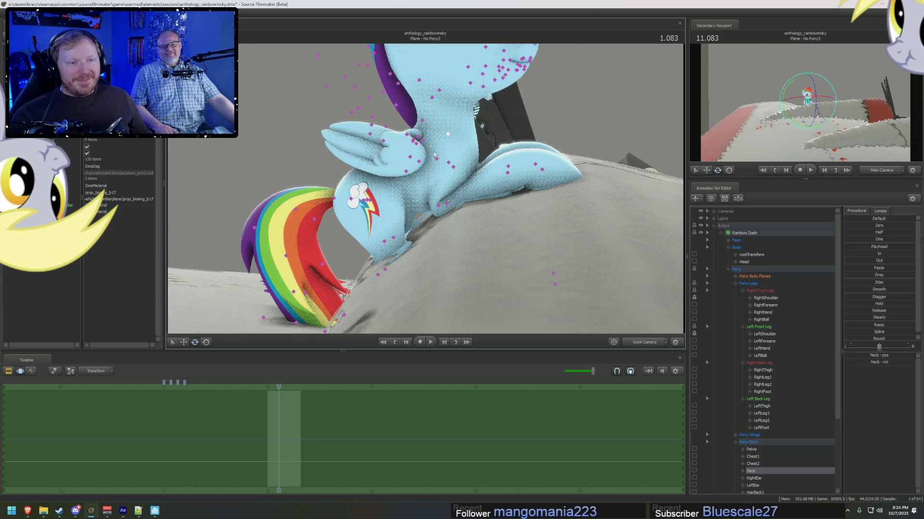
left_click(448, 139)
left_click_drag(457, 143, 480, 139)
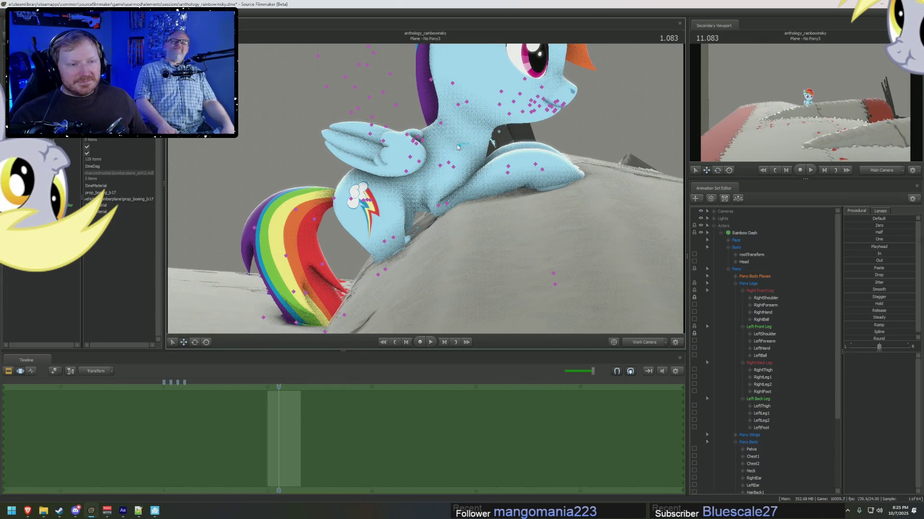
left_click(480, 139)
mouse_move(480, 138)
left_mouse_down()
mouse_move(488, 144)
mouse_move(527, 79)
mouse_move(431, 172)
left_mouse_up()
left_click(494, 115)
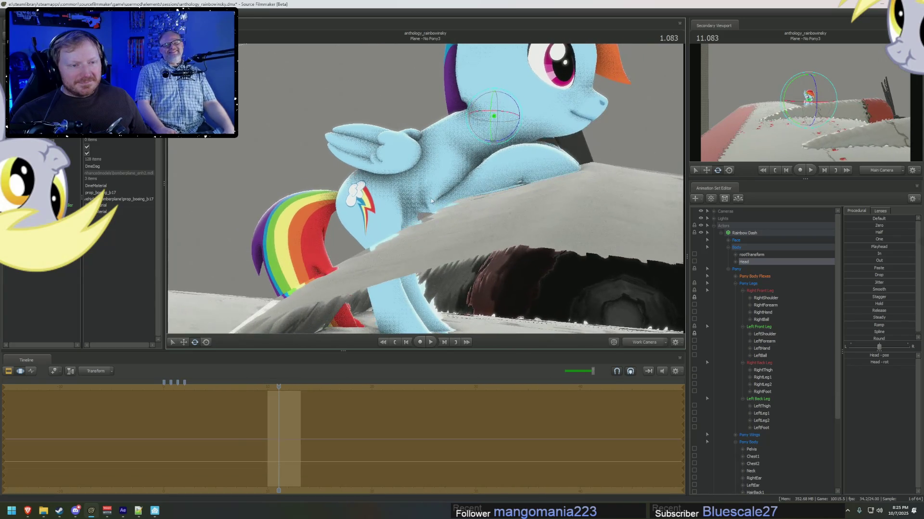
Orbit around Rainbow Dash to inspect the peeking pose from her head and front hooves.
left_click(365, 203)
left_click_drag(365, 203, 433, 217)
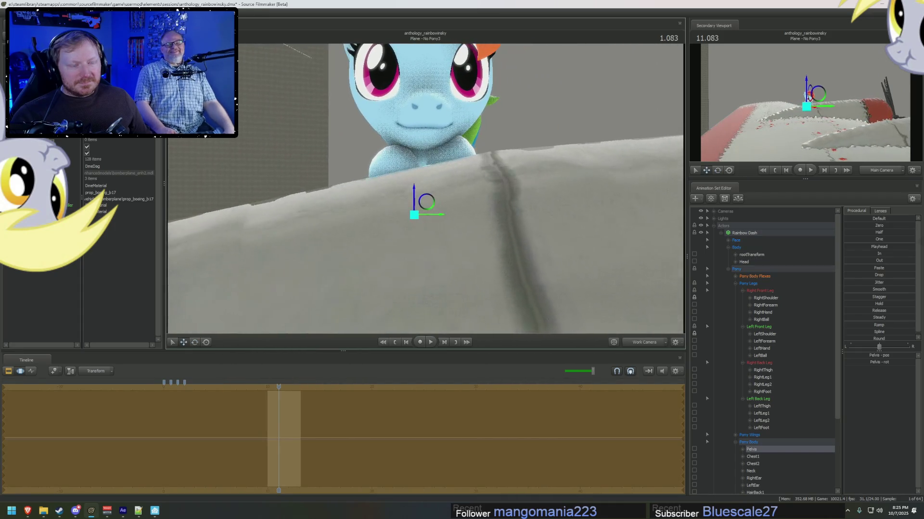
mouse_move(434, 217)
left_mouse_down()
mouse_move(425, 191)
mouse_move(434, 224)
mouse_move(455, 182)
left_mouse_up()
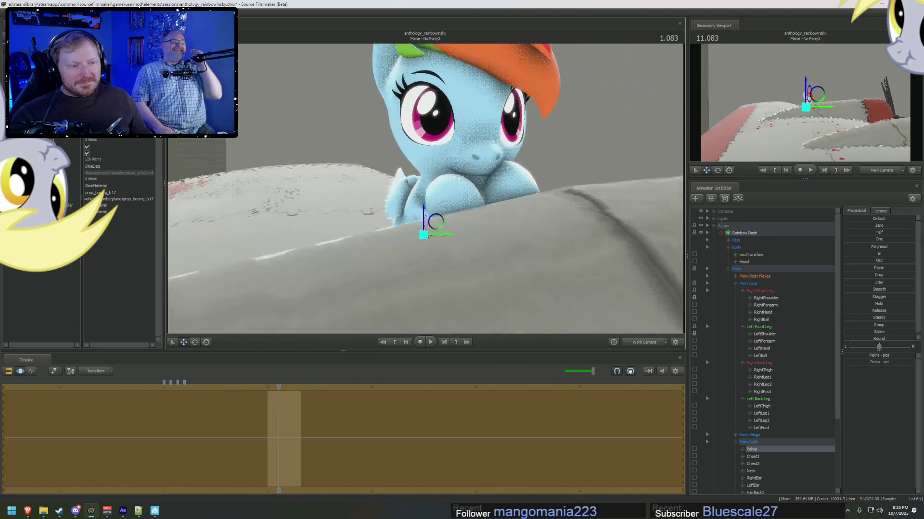
left_click_drag(429, 175, 442, 210)
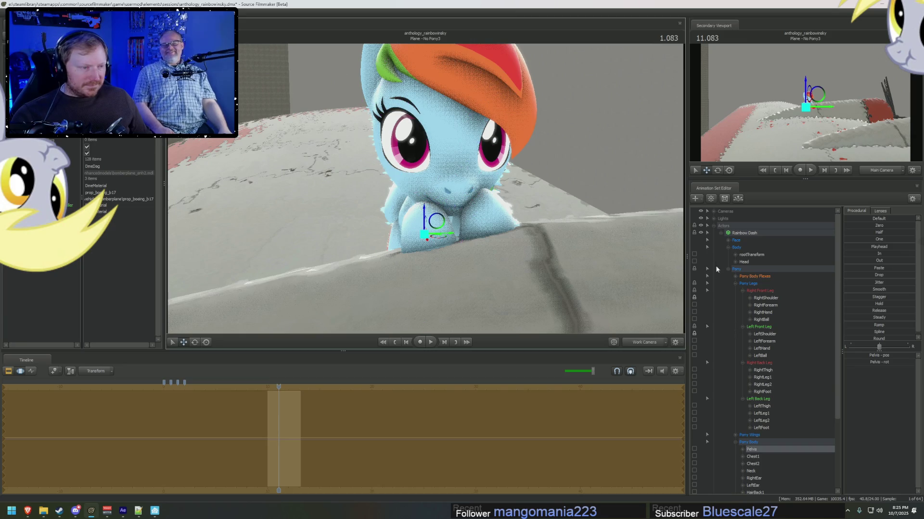
Expand the Face group and check the Head controls, leaving the pose settled.
left_click(729, 241)
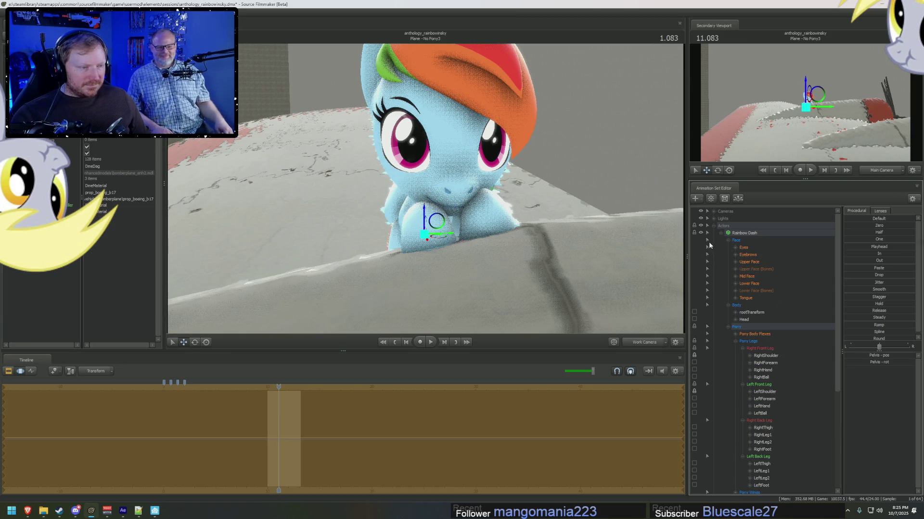
left_click(708, 240)
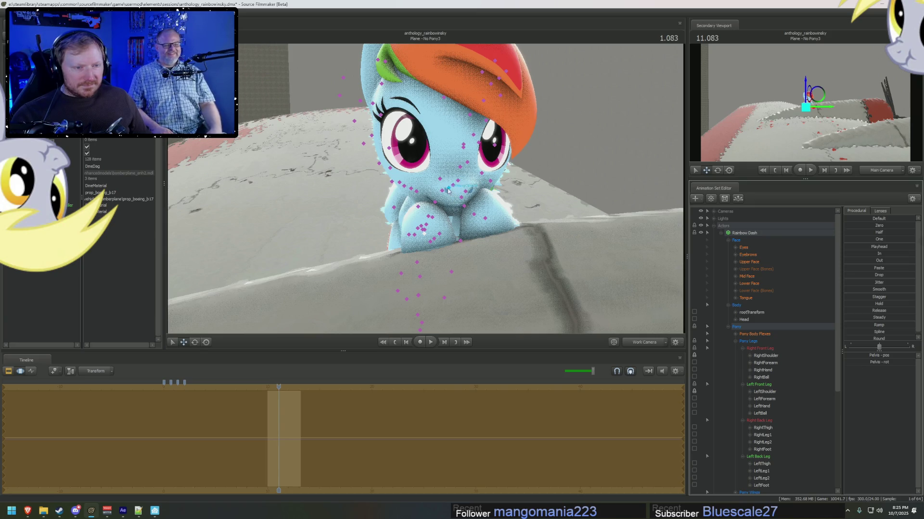
left_click(743, 319)
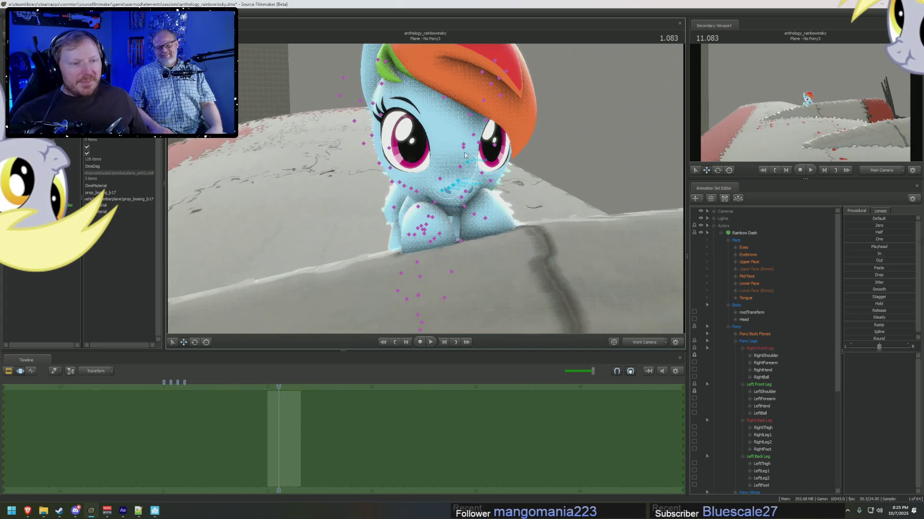
left_click(453, 194)
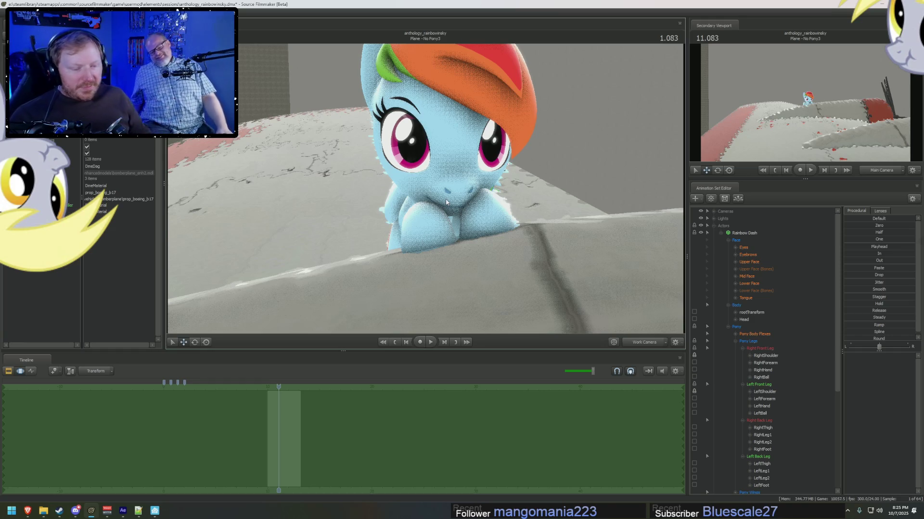
In After Effects, select layer 63 (RAW Original Video) and reveal its audio waveform.
mouse_move(123, 510)
left_click(91, 513)
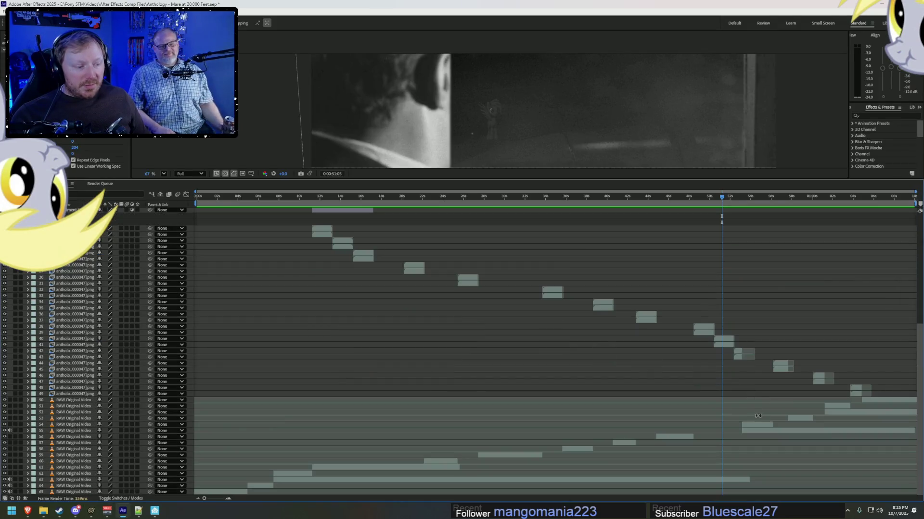
left_click(731, 481)
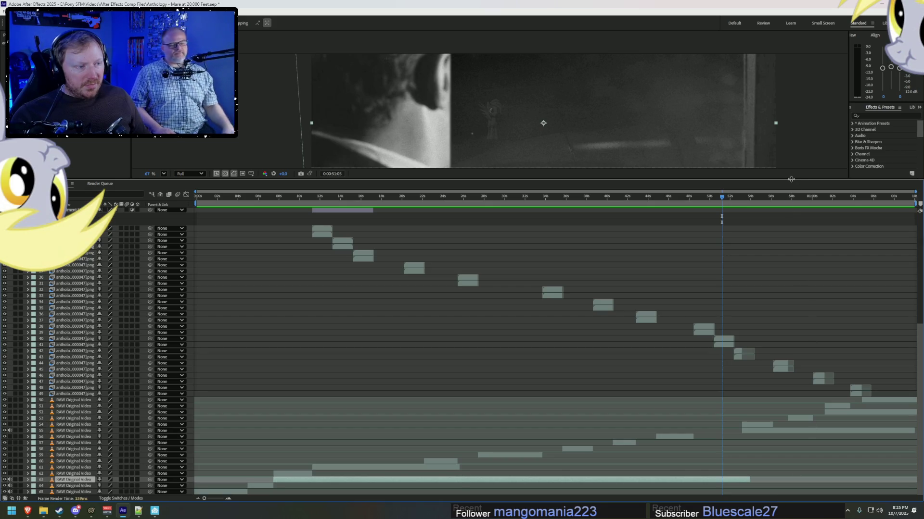
left_click_drag(791, 179, 791, 86)
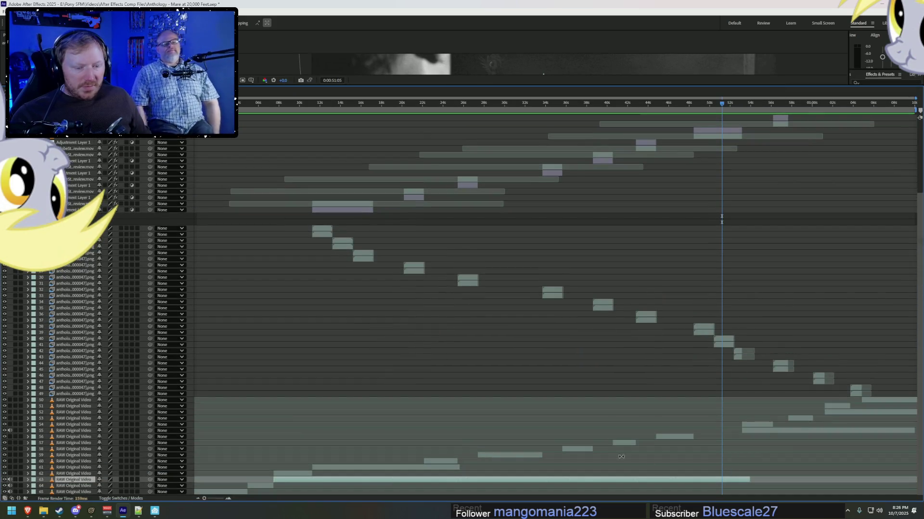
left_click(29, 480)
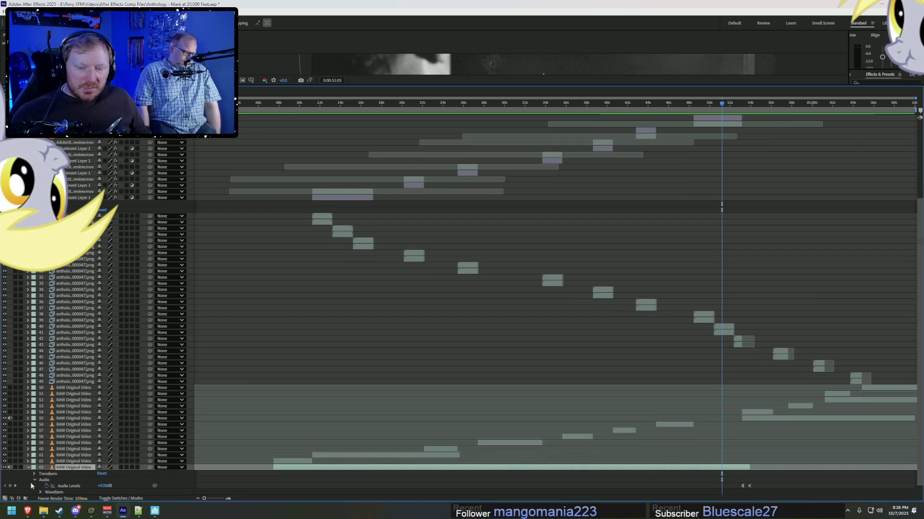
left_click(40, 492)
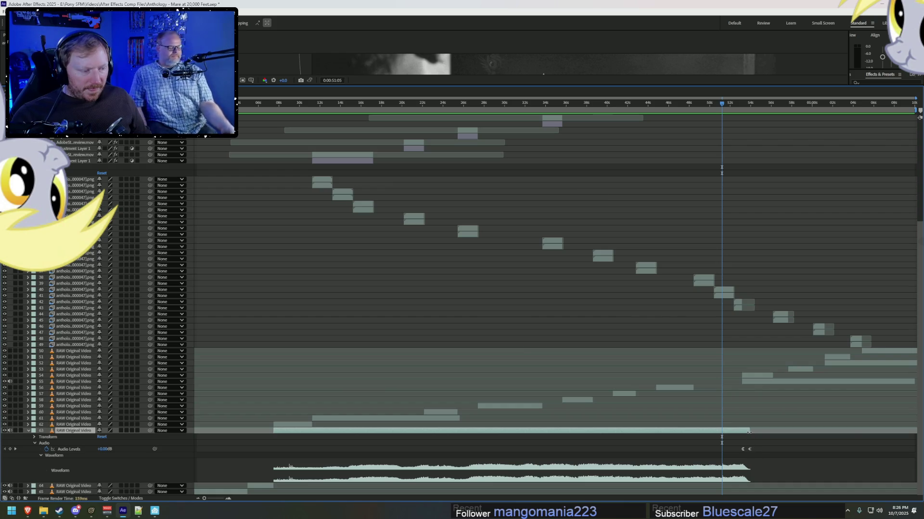
Move the Audio Levels fade keyframes later so the sound runs on, and check the 1:04 frame.
left_click(744, 450)
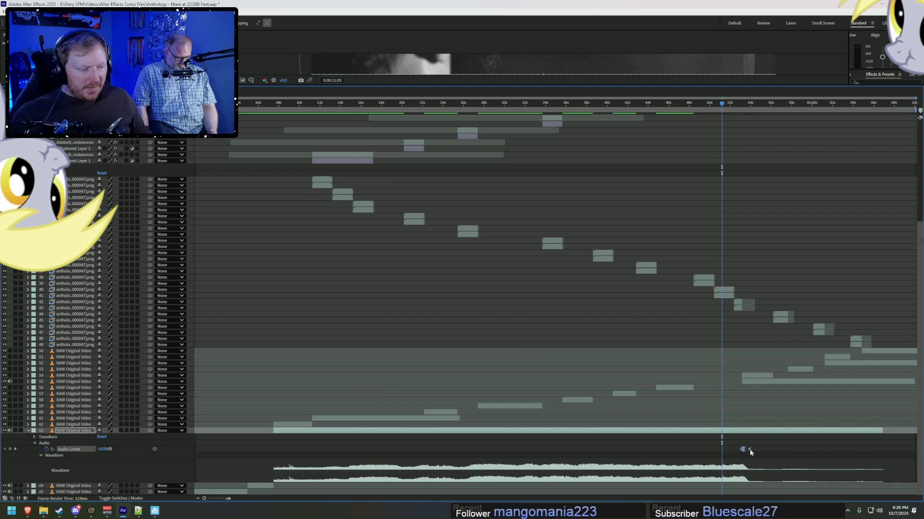
left_click_drag(747, 451, 886, 455)
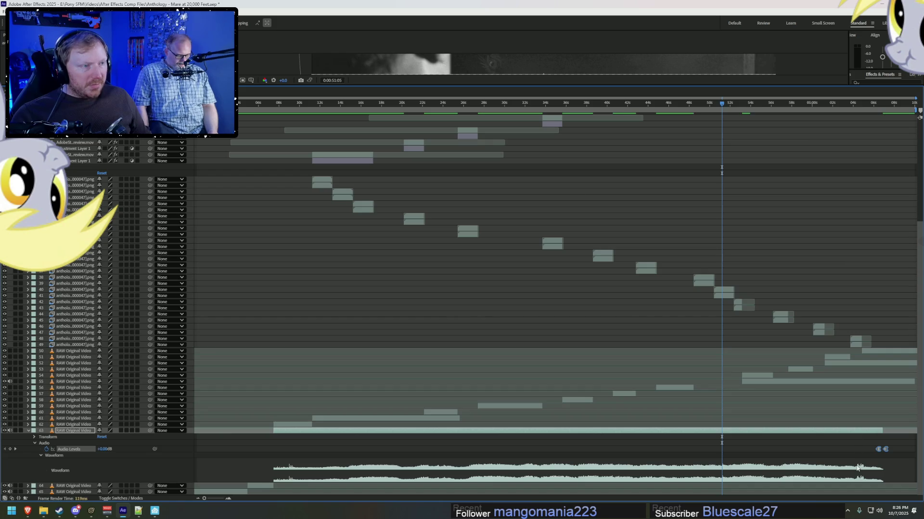
left_click(855, 102)
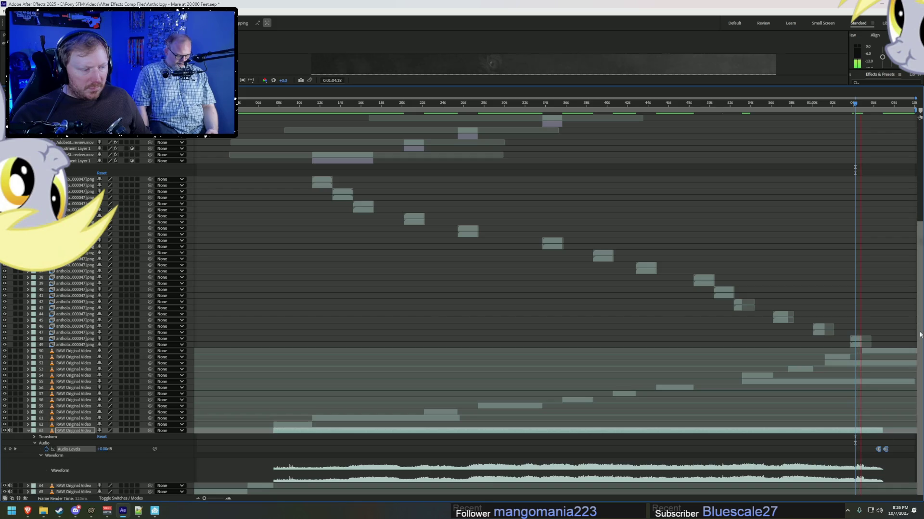
Preview the longer audio around the cut from a couple of start points.
left_click(805, 103)
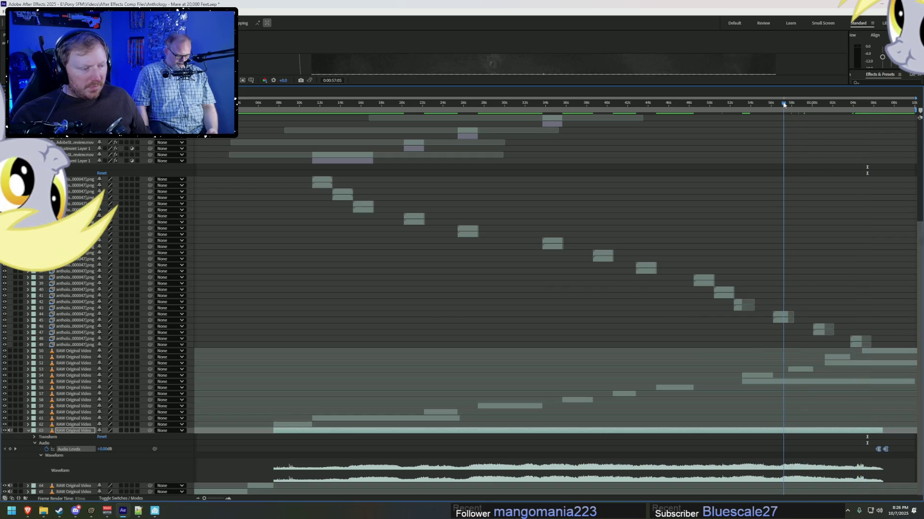
key("space")
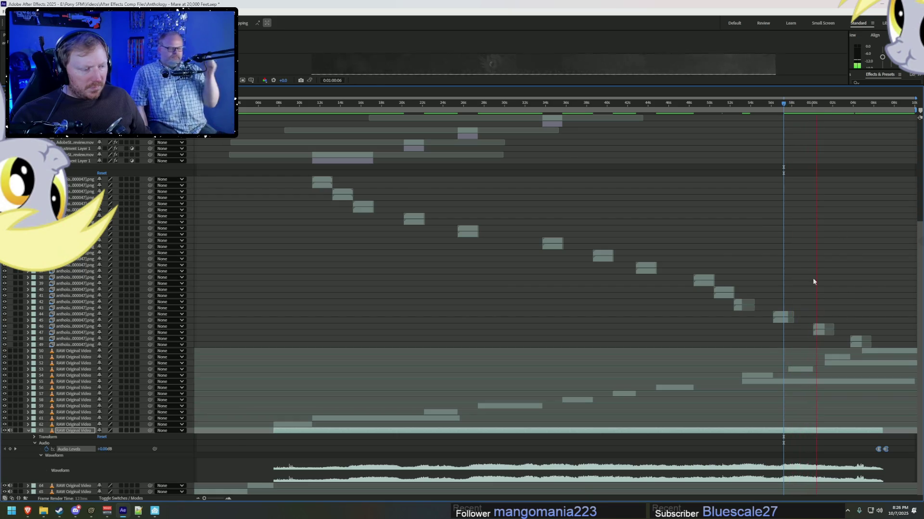
left_click_drag(802, 104, 792, 107)
key("space")
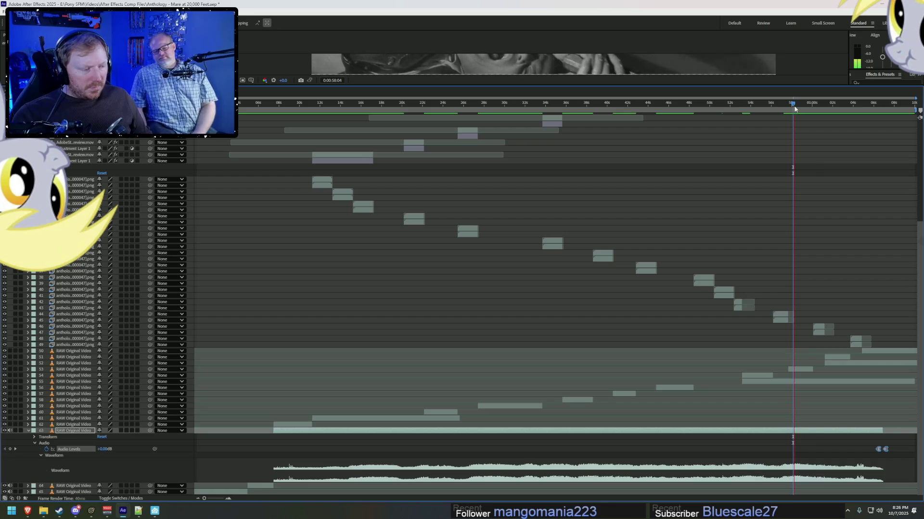
key("space")
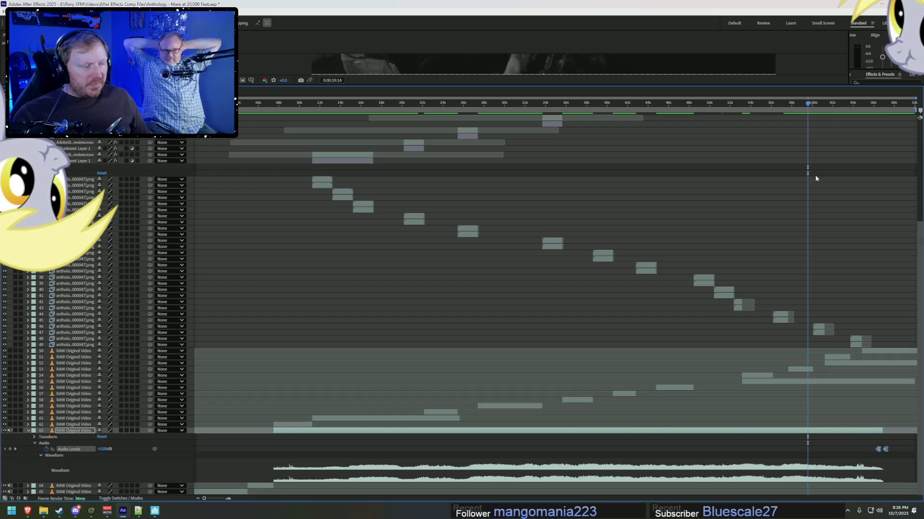
Undo the audio keyframe move and check the frame at about 52 seconds.
key("space")
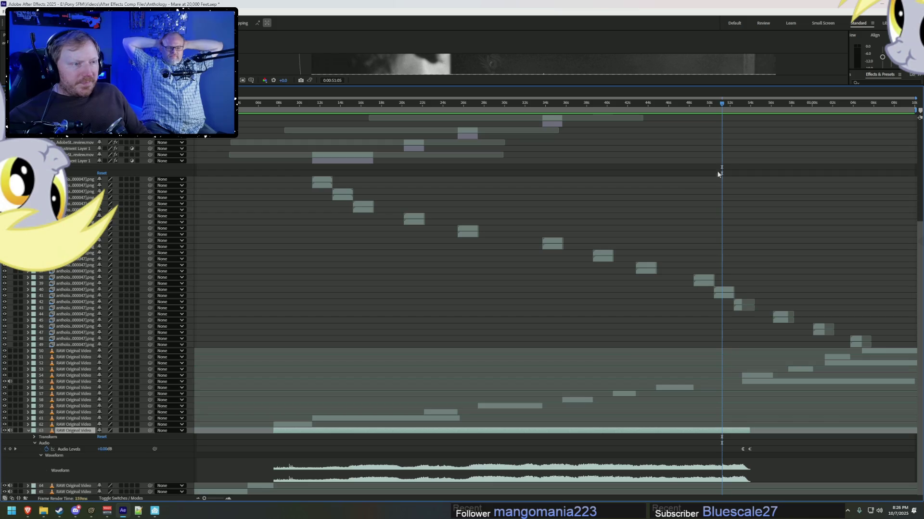
left_click(743, 104)
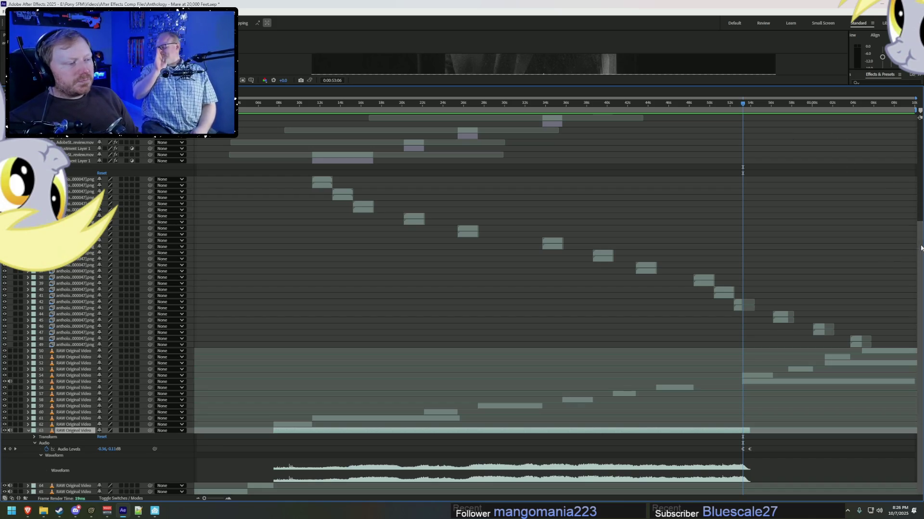
scroll(920, 247, "up", 3)
scroll(902, 149, "up", 2)
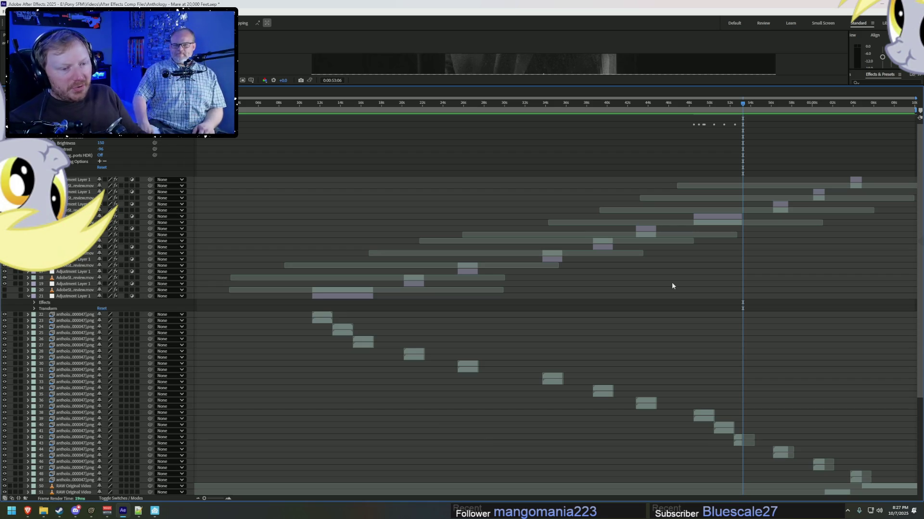
scroll(533, 189, "down", 2)
Enlarge the composition viewer and play the airplane cabin shot around 29 seconds.
left_click_drag(494, 109, 483, 106)
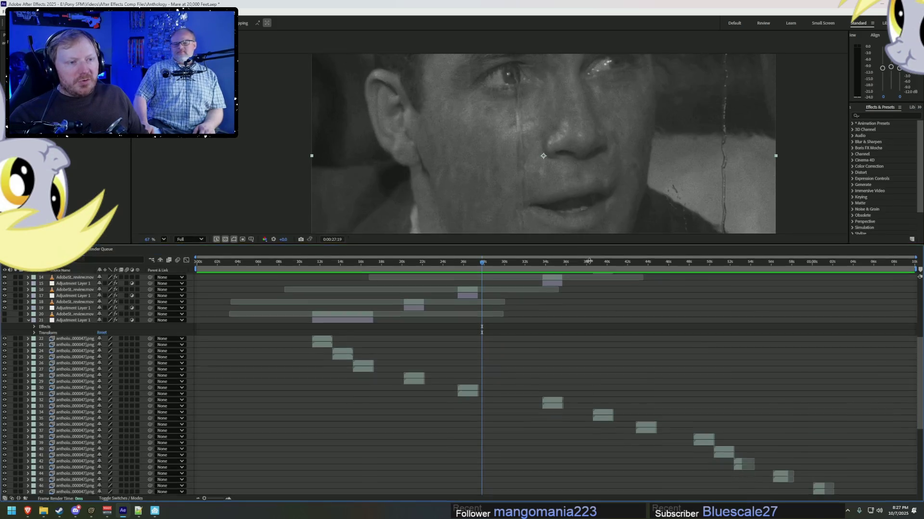
left_click_drag(578, 85, 578, 275)
key("space")
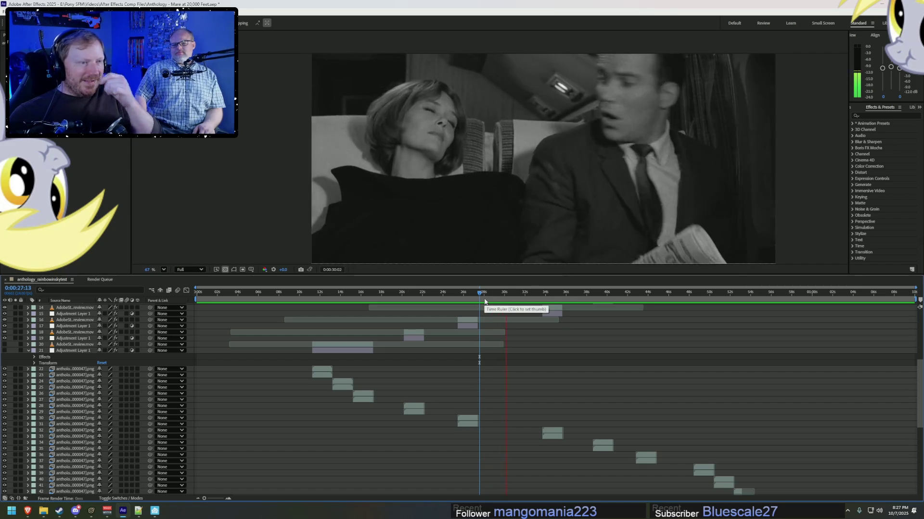
key("space")
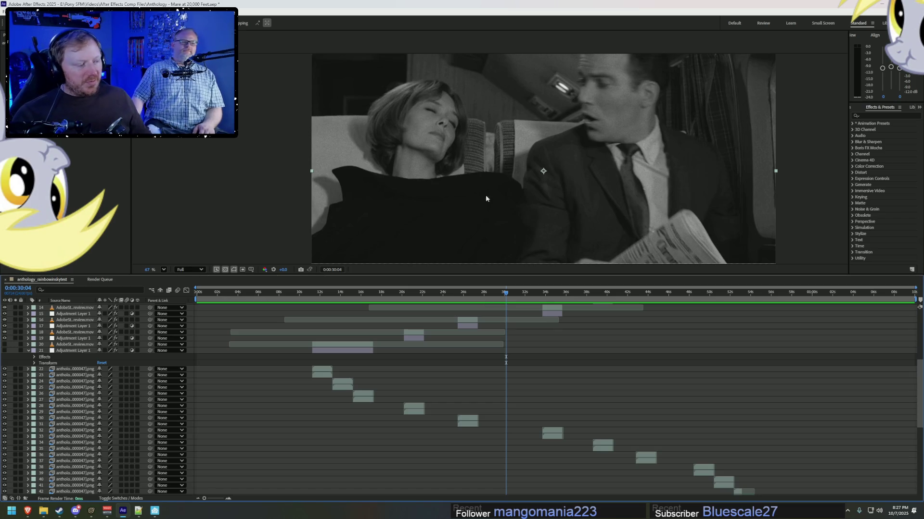
scroll(873, 339, "up", 5)
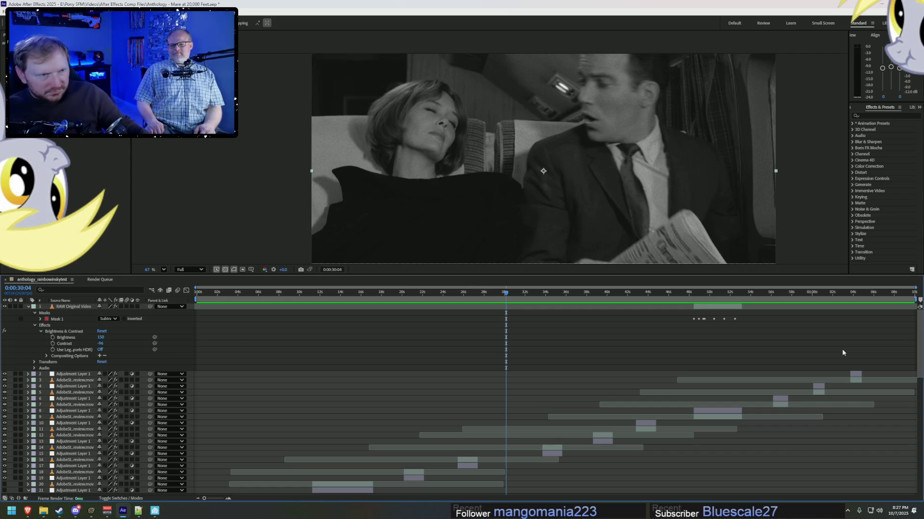
scroll(648, 321, "down", 3)
scroll(635, 318, "up", 3)
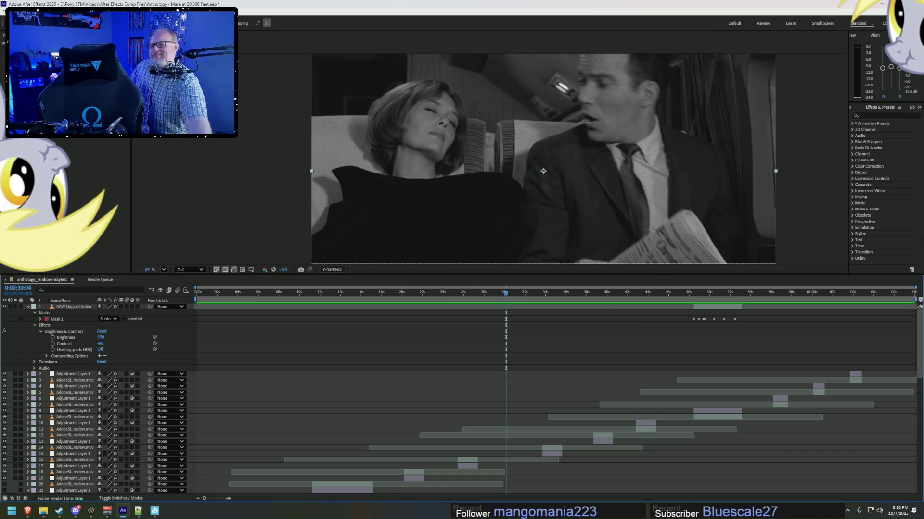
left_click_drag(516, 13, 570, 36)
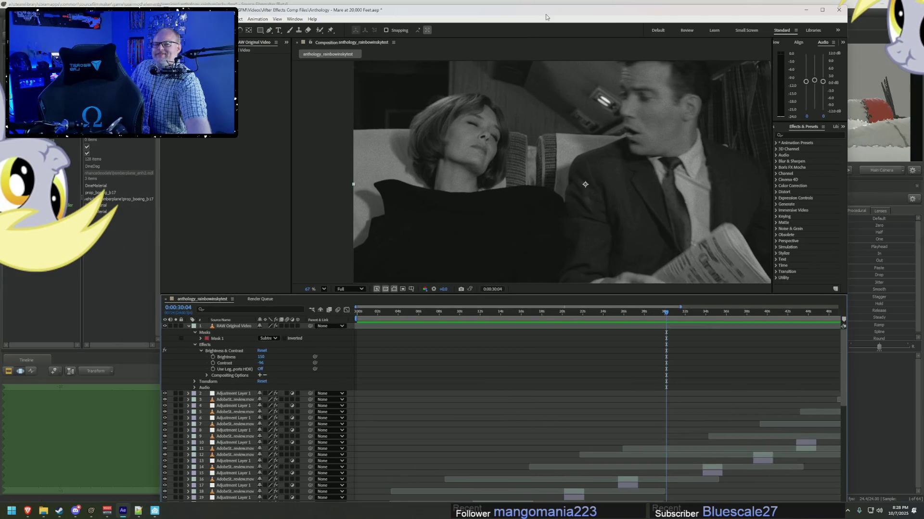
Resize and reposition the After Effects window so its composition preview and timeline are visible.
mouse_move(145, 214)
left_mouse_down()
mouse_move(401, 216)
mouse_move(357, 219)
left_mouse_up()
left_click_drag(835, 196, 637, 195)
left_click(535, 287)
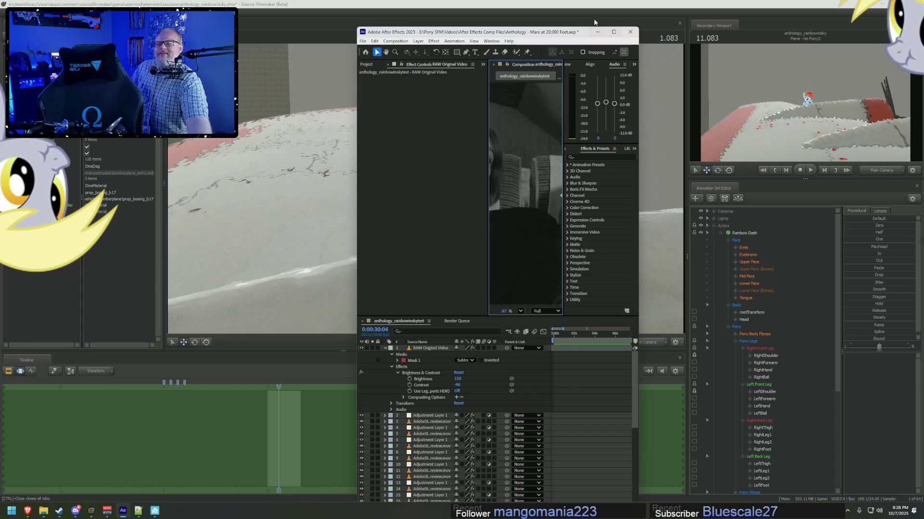
left_click_drag(634, 348, 820, 80)
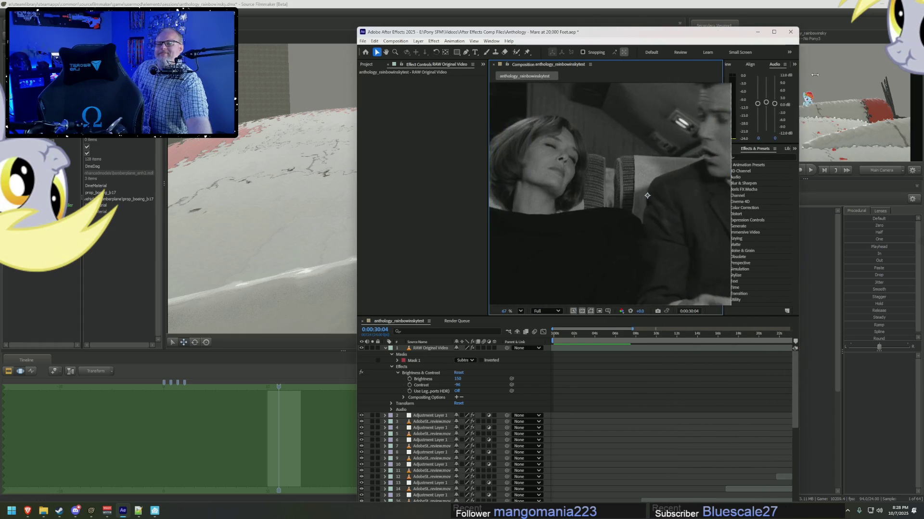
left_click_drag(730, 34, 481, 155)
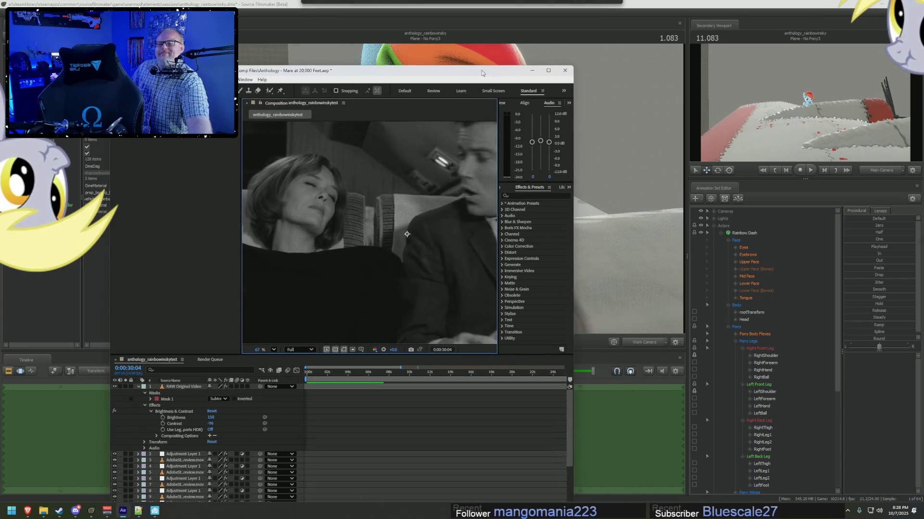
left_click_drag(482, 156, 483, 74)
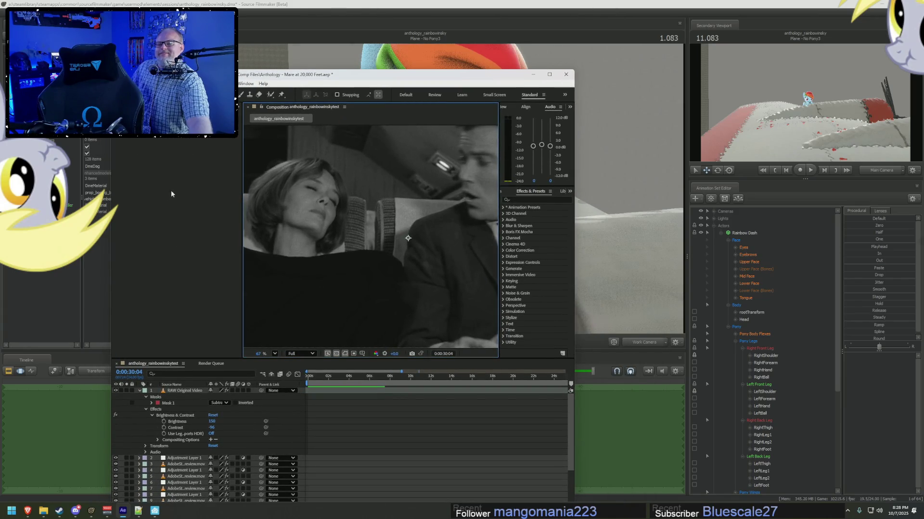
left_click_drag(113, 205, 493, 344)
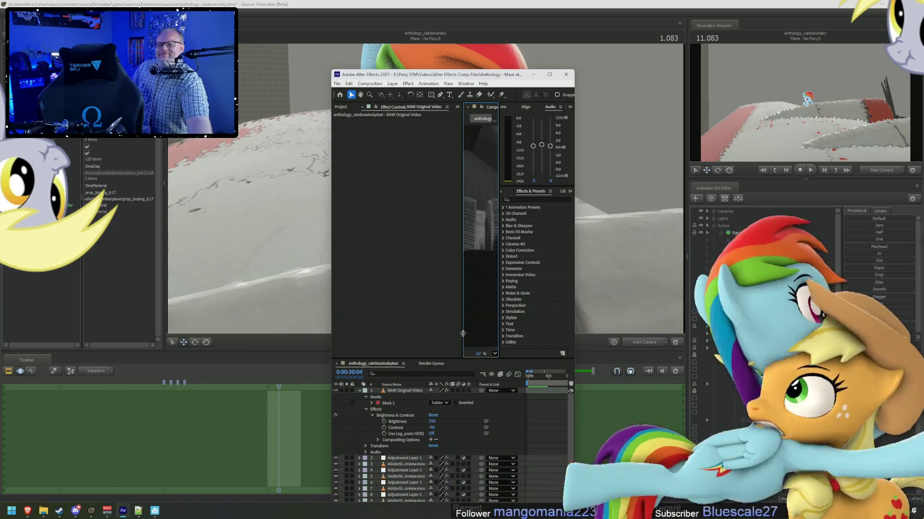
left_click_drag(480, 75, 571, 70)
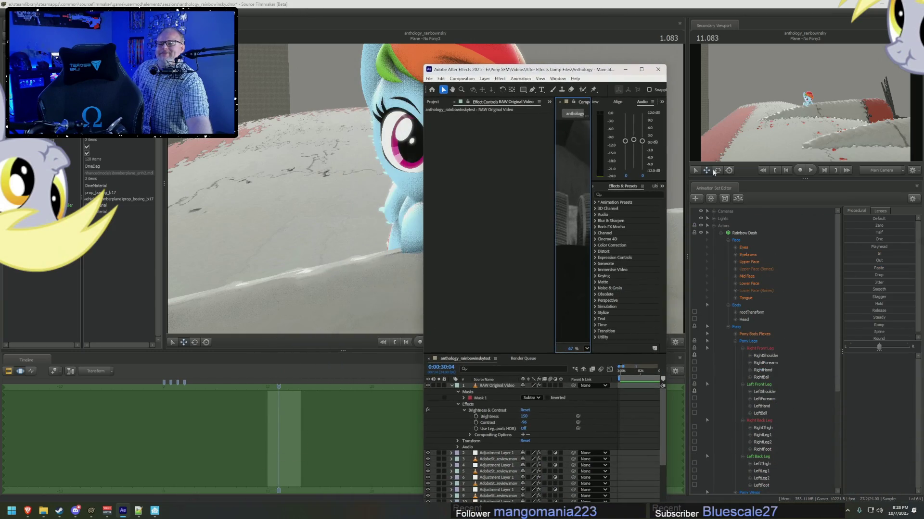
left_click_drag(666, 207, 724, 209)
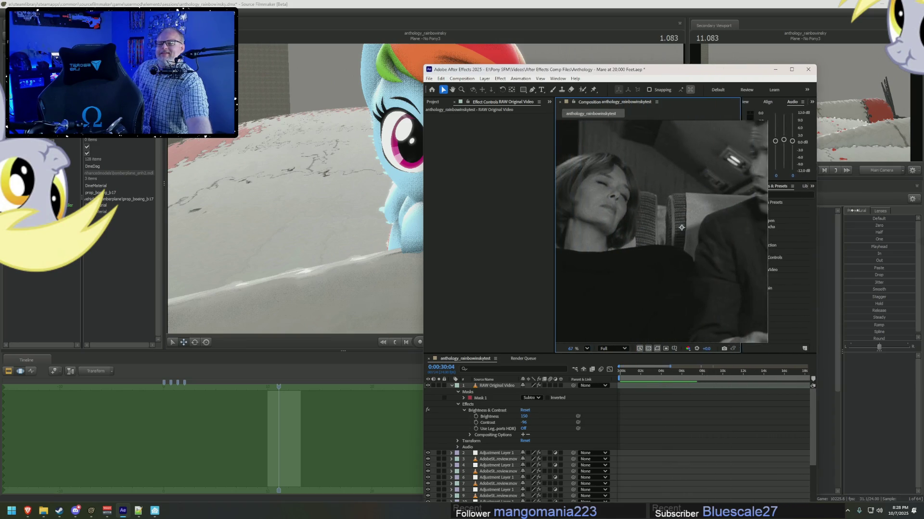
left_click_drag(739, 208, 906, 216)
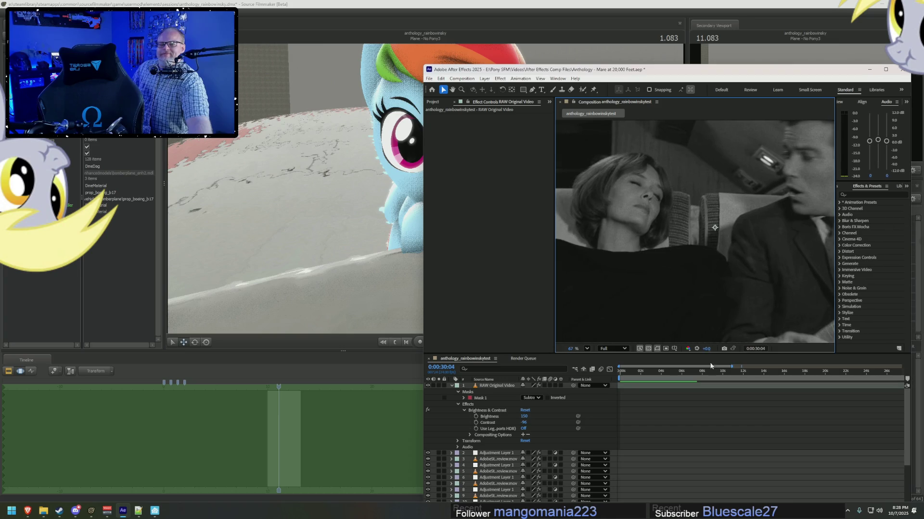
Scrub the reference footage to about 0:00:25, landing on the man's close-up.
mouse_move(694, 379)
left_mouse_down()
mouse_move(648, 380)
mouse_move(709, 377)
left_mouse_up()
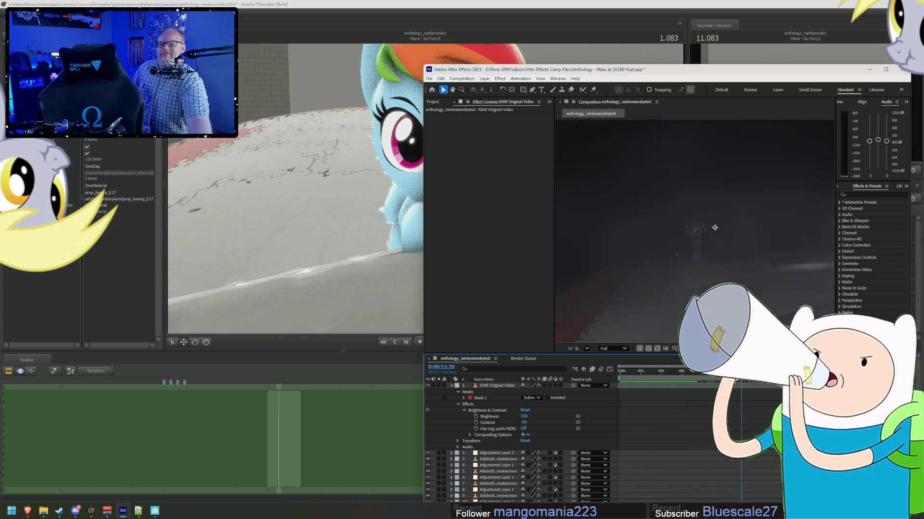
left_click_drag(708, 378, 858, 381)
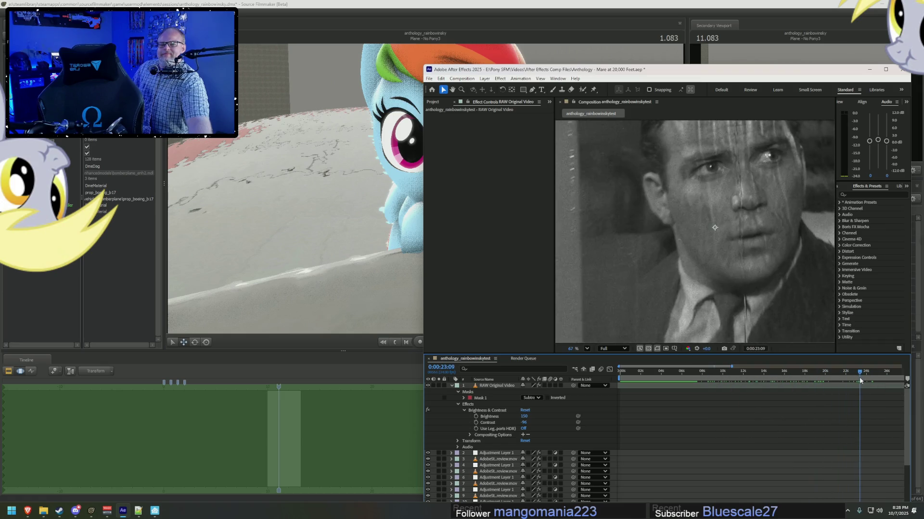
mouse_move(857, 381)
left_mouse_down()
mouse_move(890, 383)
mouse_move(880, 384)
left_mouse_up()
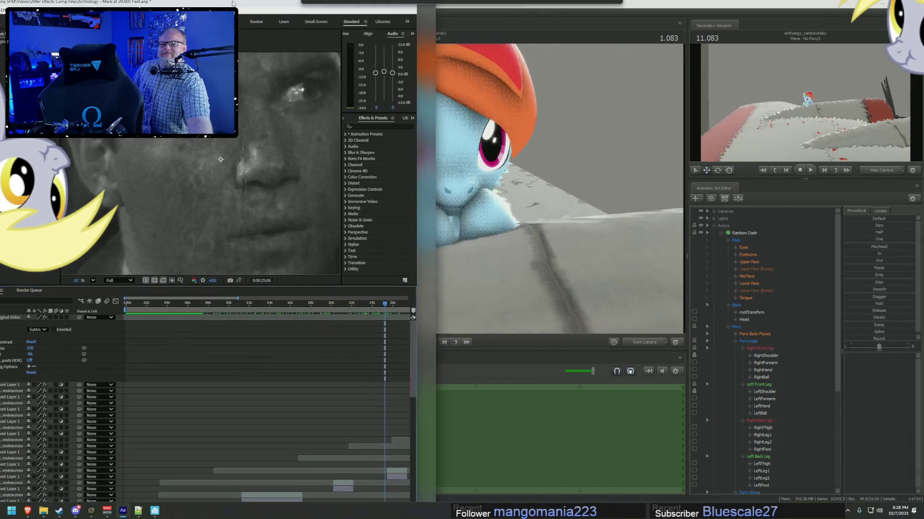
Move the footage window aside and bring the Source Filmmaker pony scene back in front.
left_click_drag(726, 71, 343, 58)
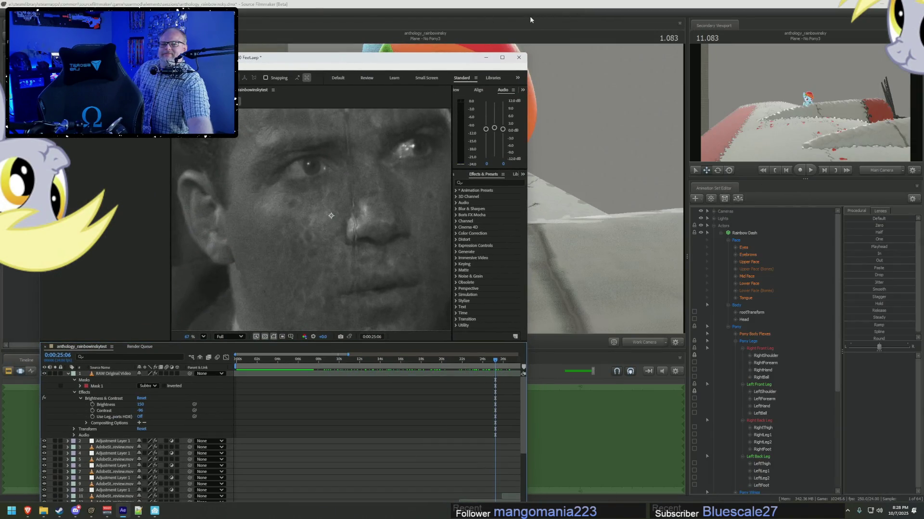
left_click(530, 20)
left_click_drag(555, 9, 531, 53)
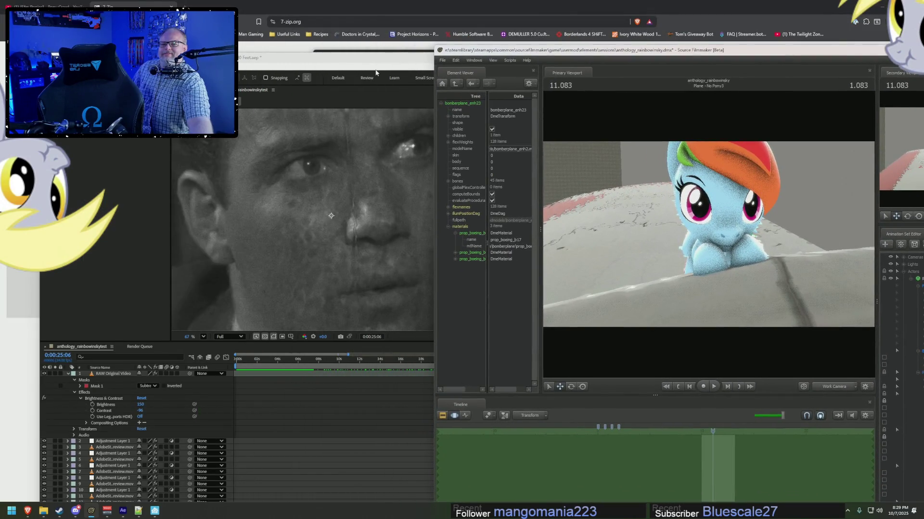
Snap After Effects to the left half of the screen with Source Filmmaker on the right.
left_click_drag(361, 65, 526, 33)
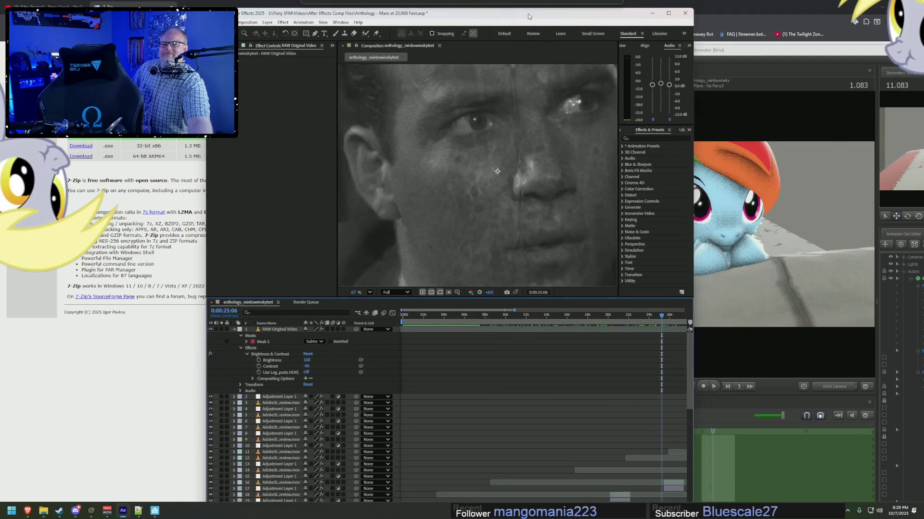
mouse_move(690, 237)
left_mouse_down()
mouse_move(593, 235)
mouse_move(647, 231)
left_mouse_up()
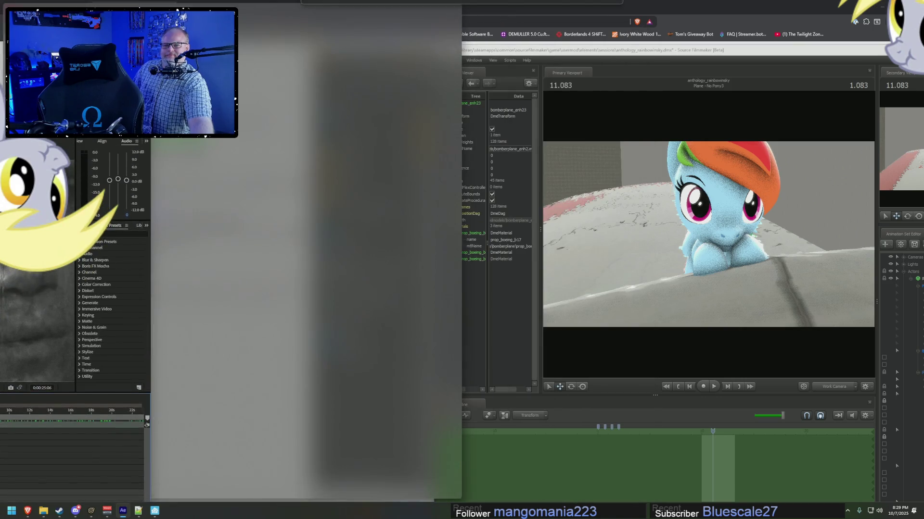
left_click_drag(495, 30, 2, 33)
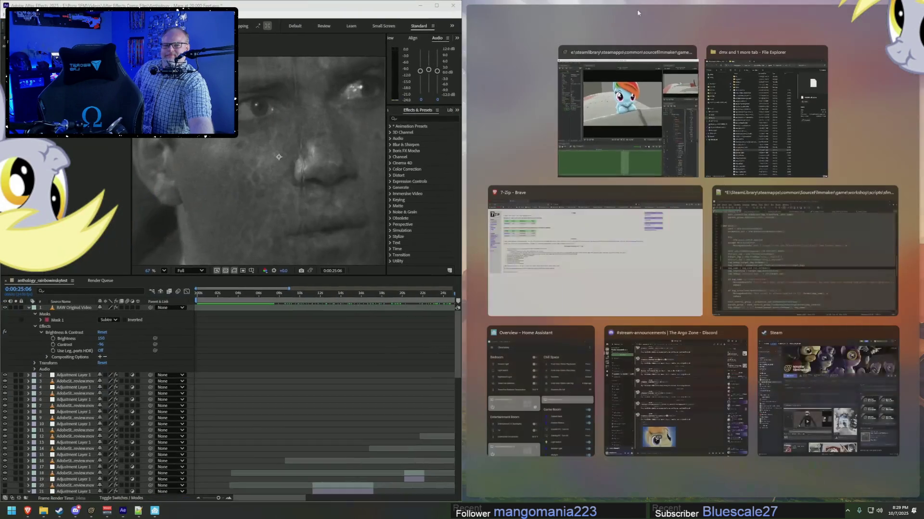
left_click(649, 125)
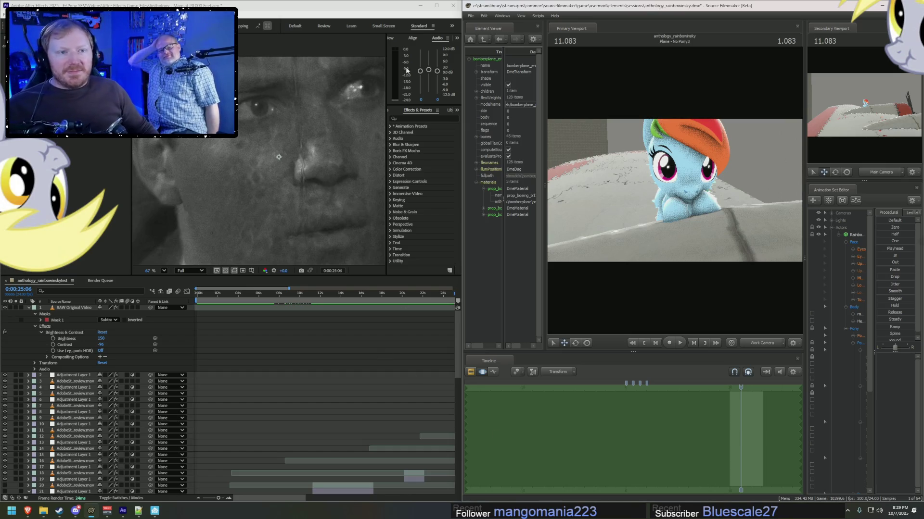
Minimize After Effects and maximize Source Filmmaker so the Rainbow Dash scene fills the screen.
left_click(458, 307)
left_click_drag(376, 5, 499, 4)
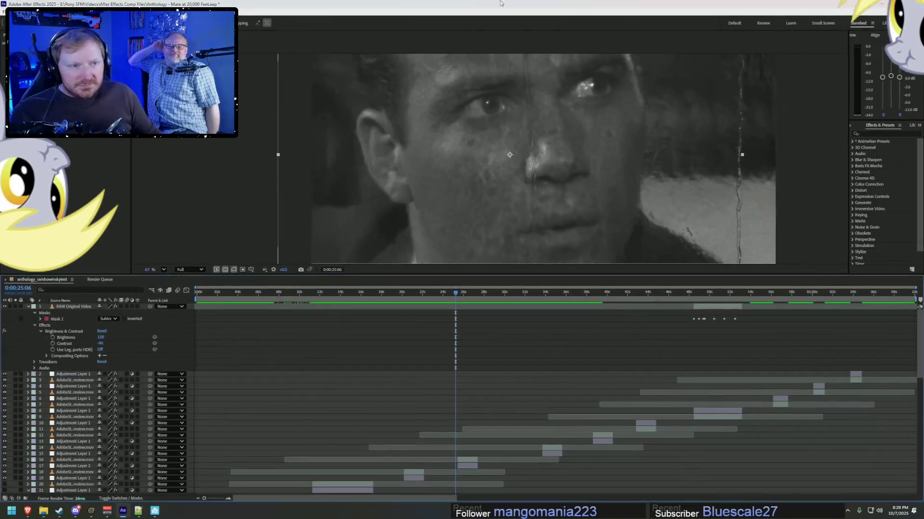
left_click(874, 6)
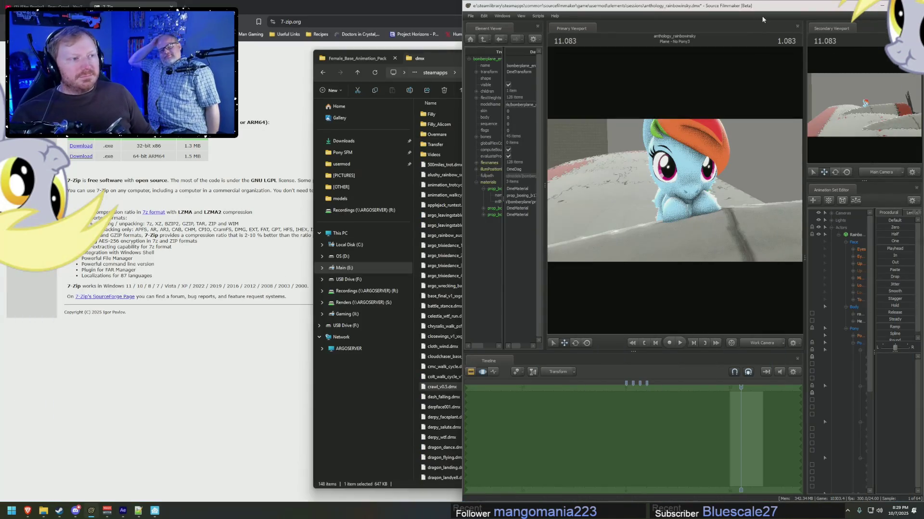
double_click(751, 6)
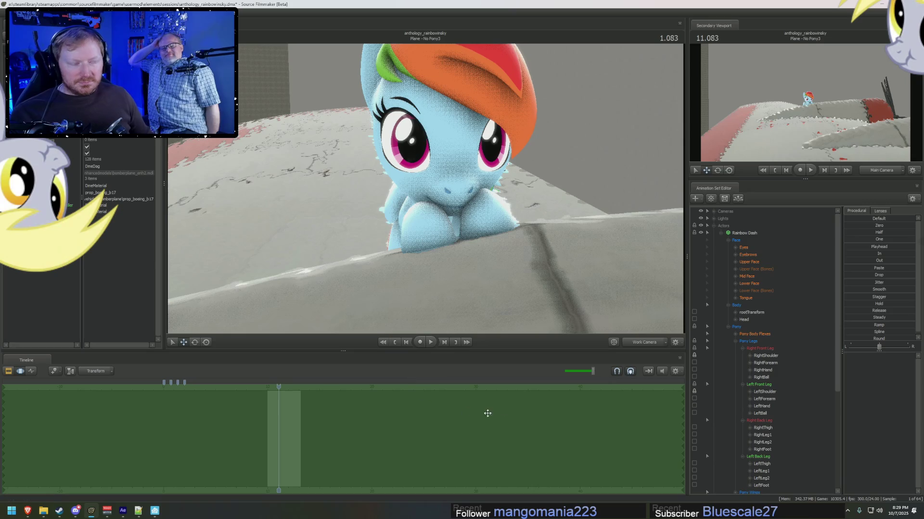
Fly the Work Camera around behind Rainbow Dash and select her for posing.
left_click(645, 342)
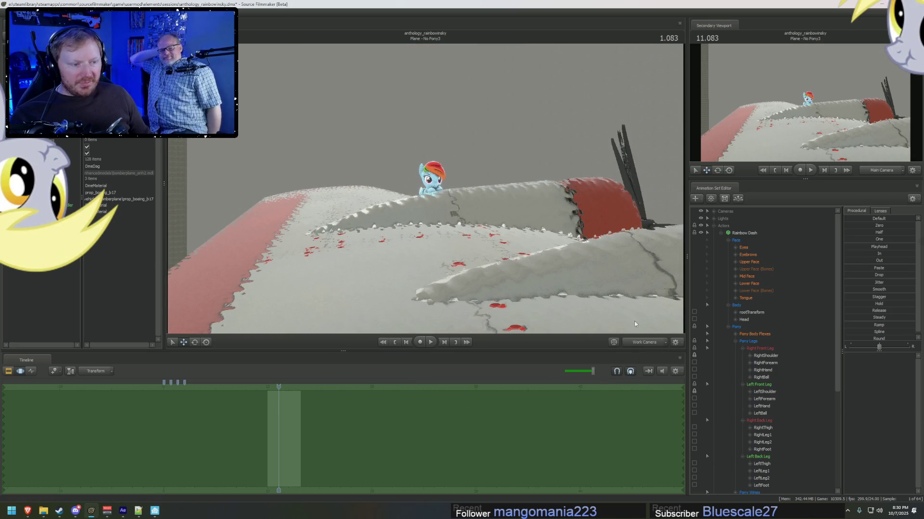
left_click_drag(634, 320, 548, 303)
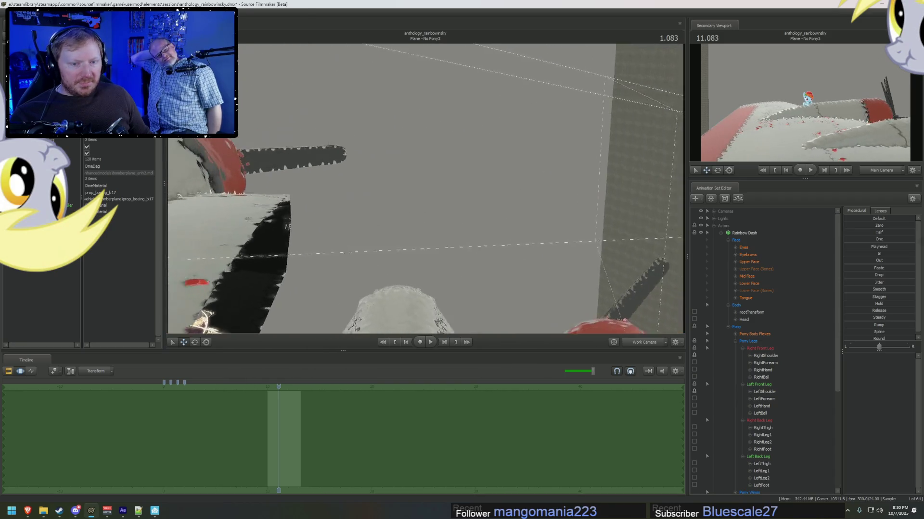
left_click_drag(548, 304, 425, 191)
left_click(462, 154)
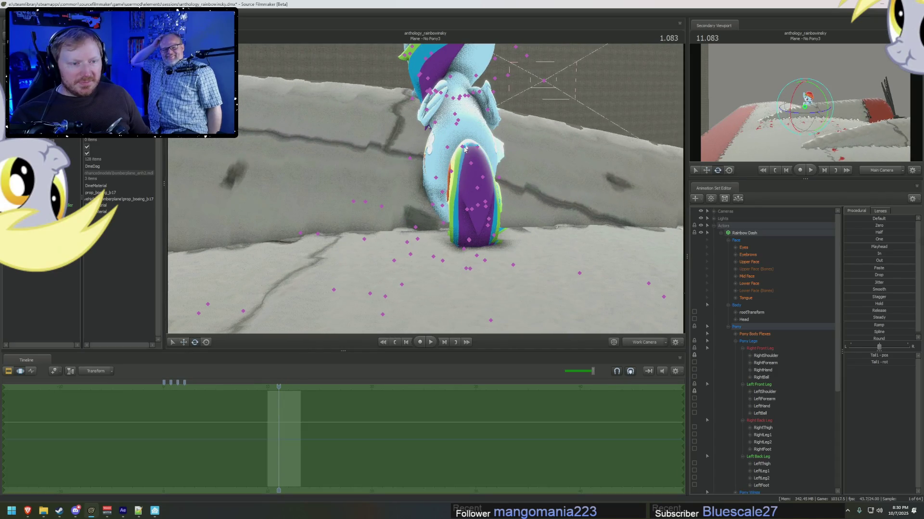
Rotate the TailBase bone so the tail hangs down over her hindquarters.
mouse_move(465, 150)
left_mouse_down()
mouse_move(470, 164)
mouse_move(494, 108)
left_mouse_up()
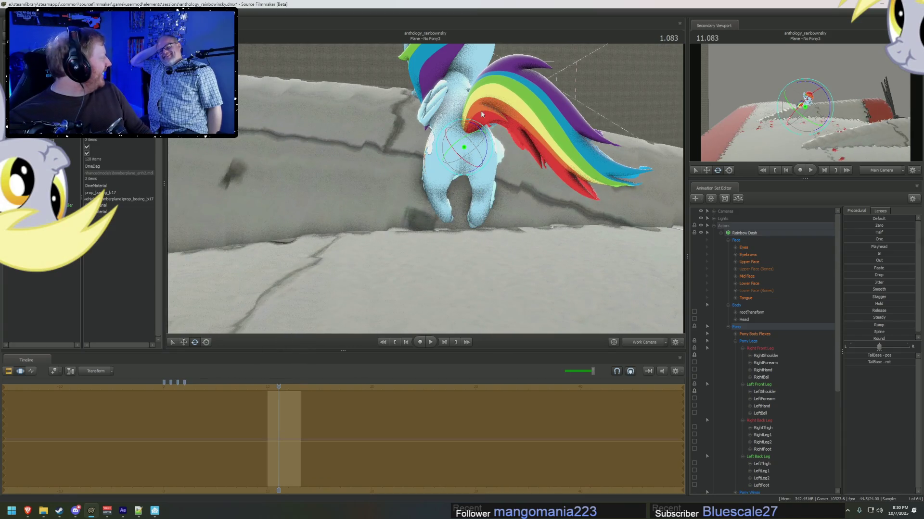
mouse_move(495, 108)
left_mouse_down()
mouse_move(477, 163)
mouse_move(488, 155)
left_mouse_up()
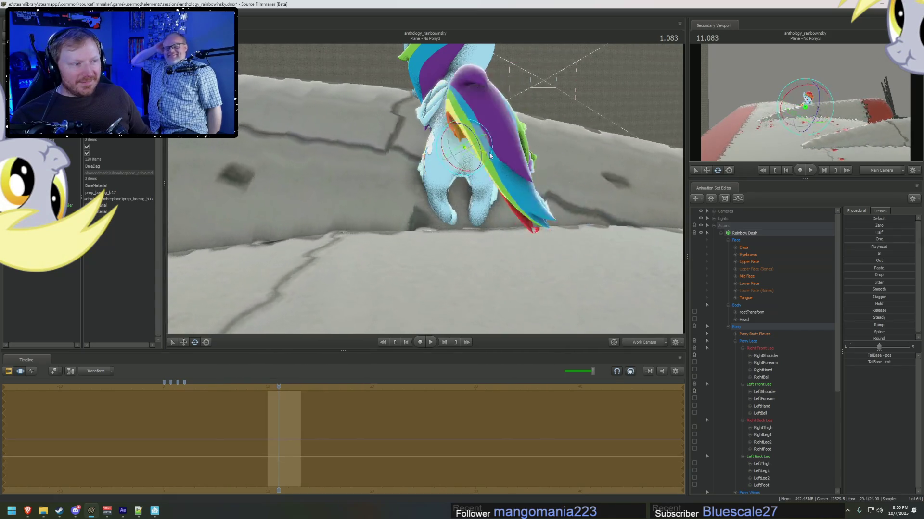
mouse_move(489, 156)
left_mouse_down()
mouse_move(509, 183)
mouse_move(393, 182)
mouse_move(426, 192)
mouse_move(277, 387)
left_mouse_up()
key("F2")
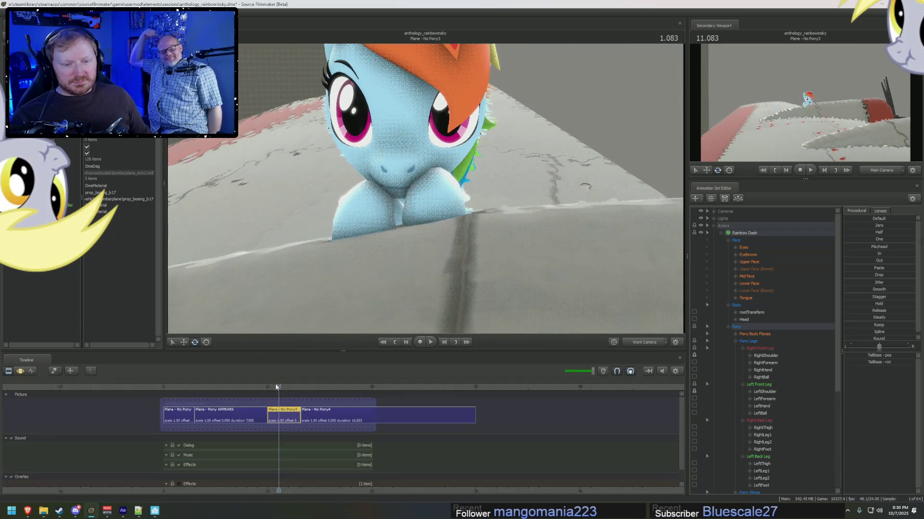
scroll(276, 388, "up", 3)
Orbit the Work Camera behind and above the pony and play back the tail animation from the start.
left_click(269, 387)
left_click_drag(453, 221, 426, 196)
key("F3")
left_click_drag(468, 224, 454, 202)
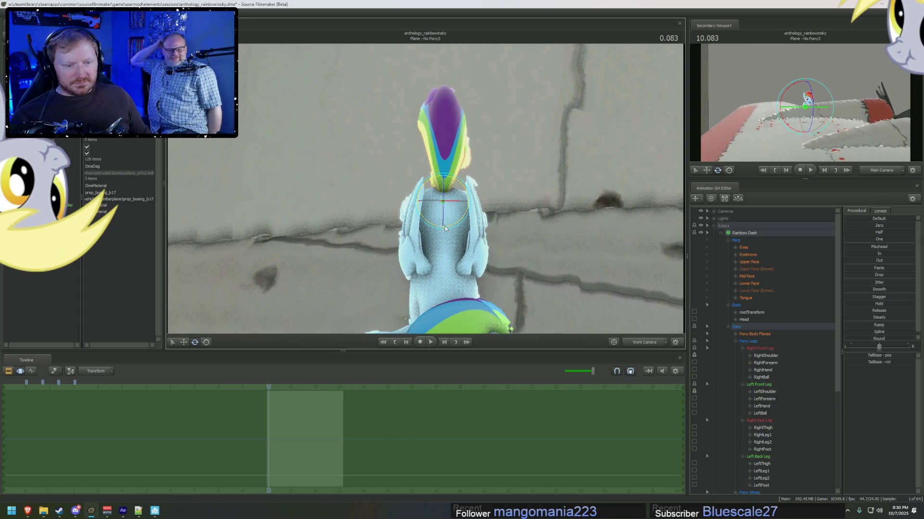
key("space")
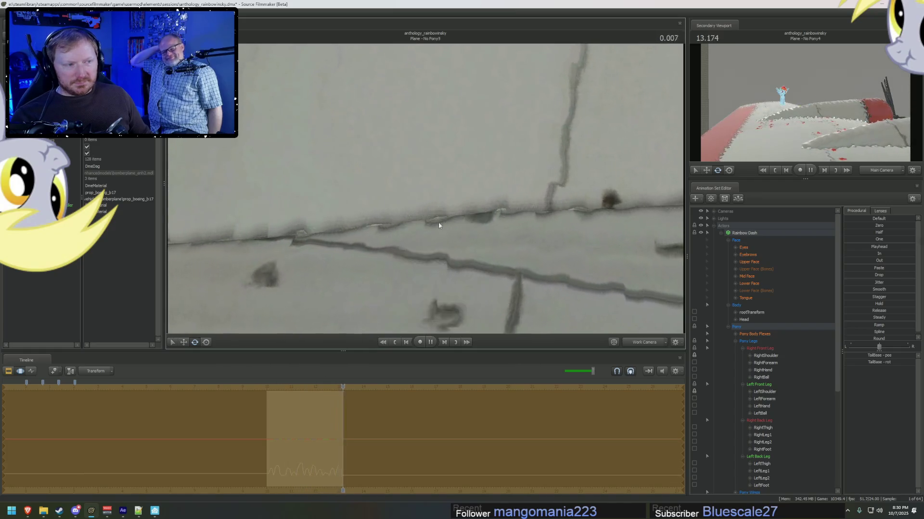
key("space")
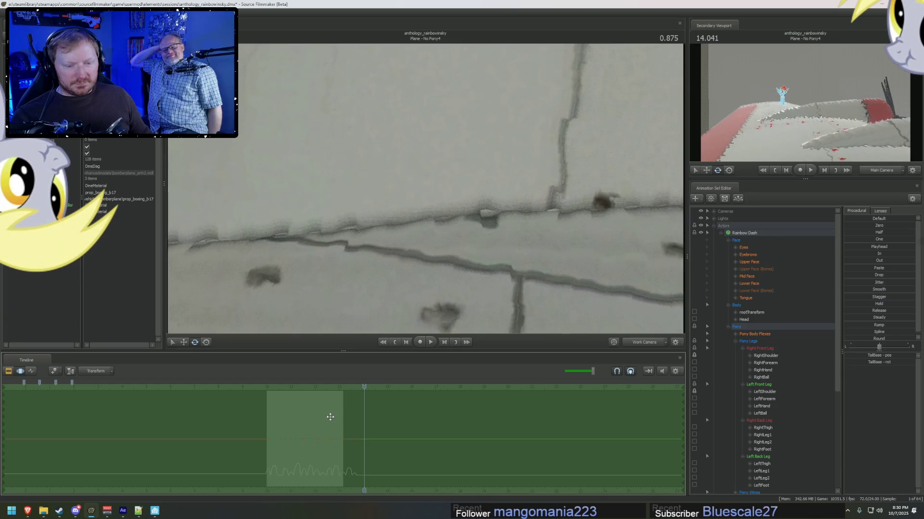
Play the shot briefly with the clip timeline shown, then view the pony from the side.
key("F1")
key("space")
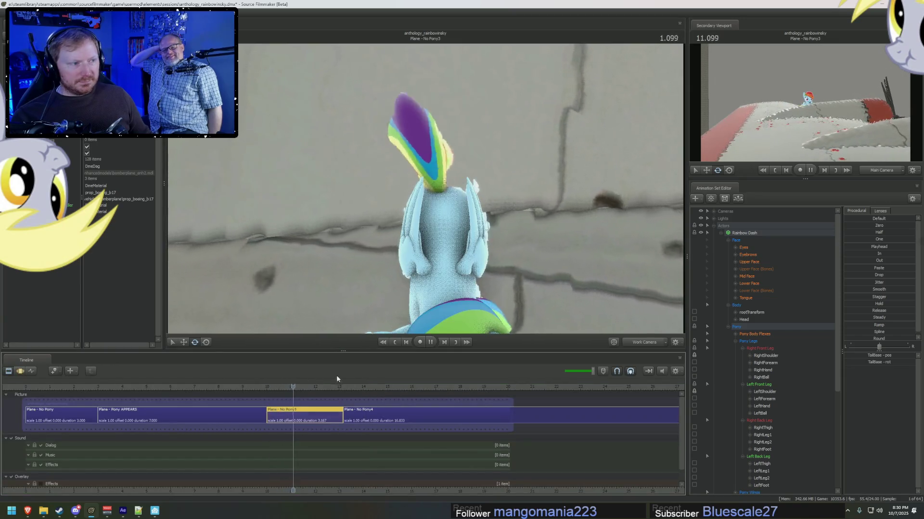
key("space")
key("F2")
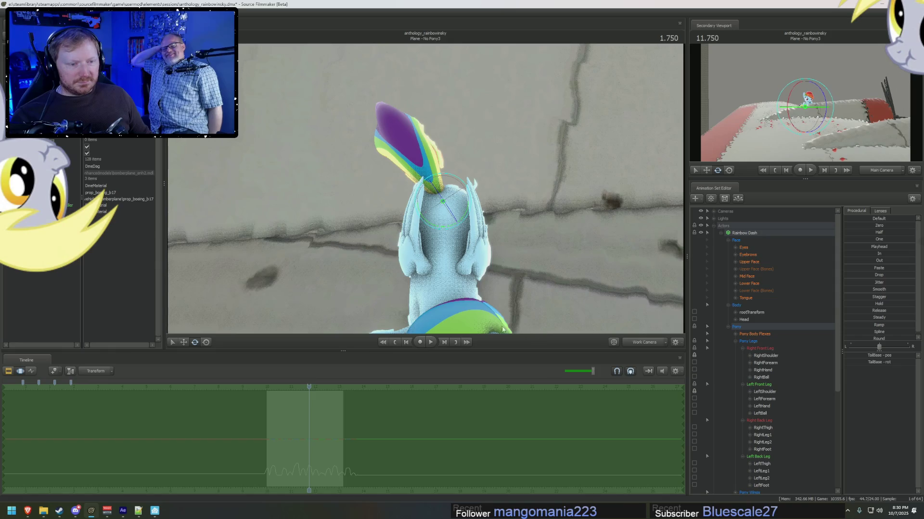
mouse_move(433, 216)
left_mouse_down()
mouse_move(429, 187)
mouse_move(474, 203)
left_mouse_up()
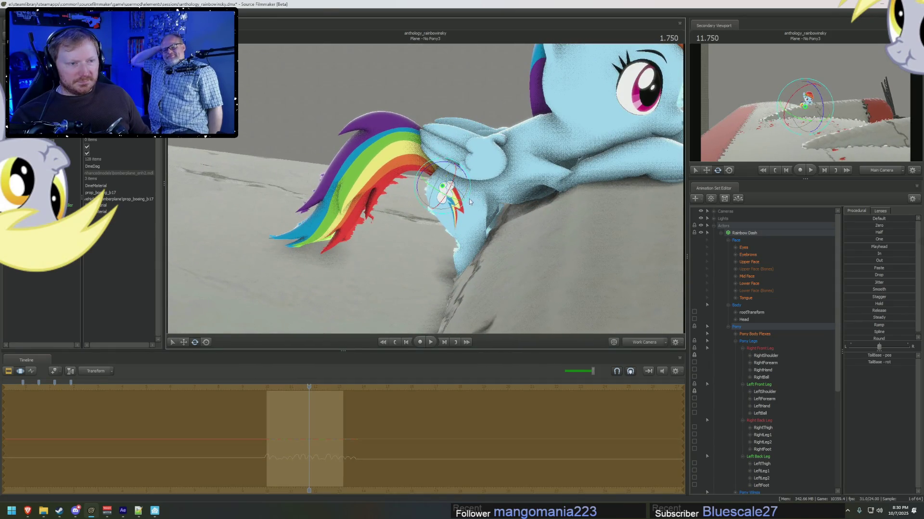
Play the shot through the scene camera, stopping near 11 seconds framed on Rainbow Dash.
key("F1")
key("space")
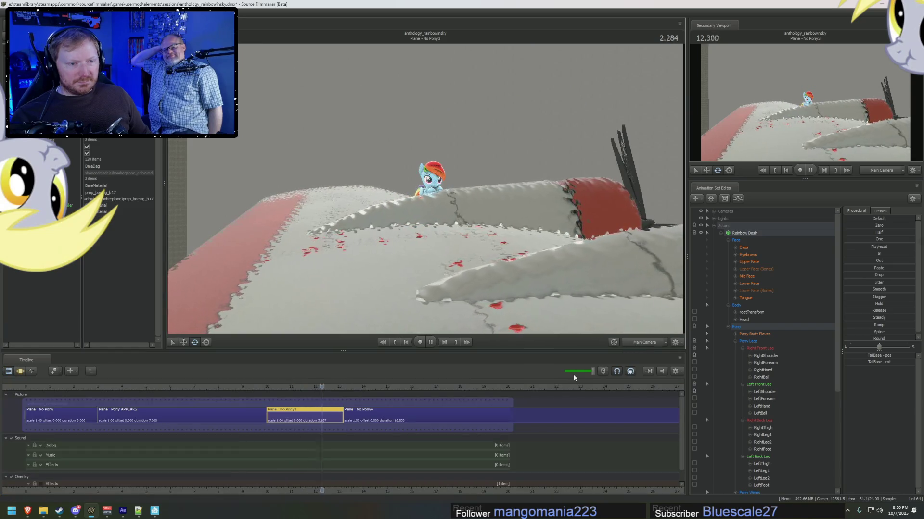
left_click_drag(315, 396, 273, 390)
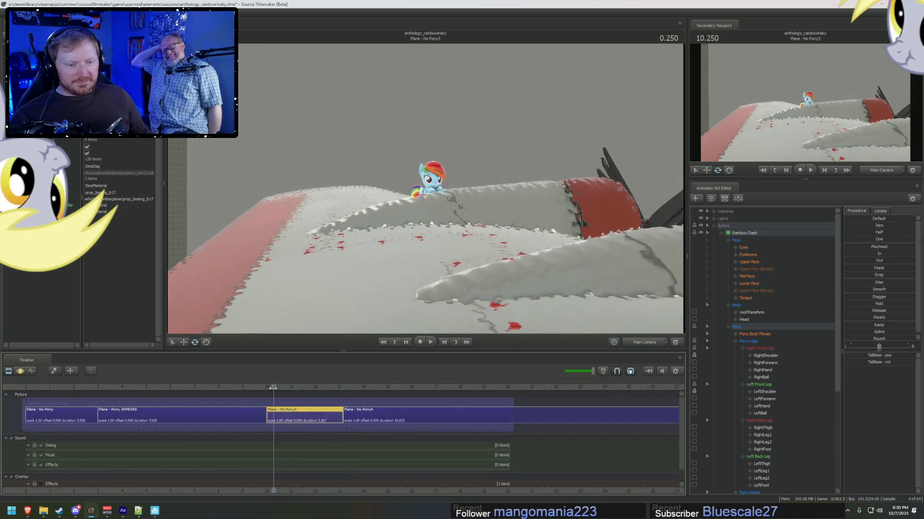
key("space")
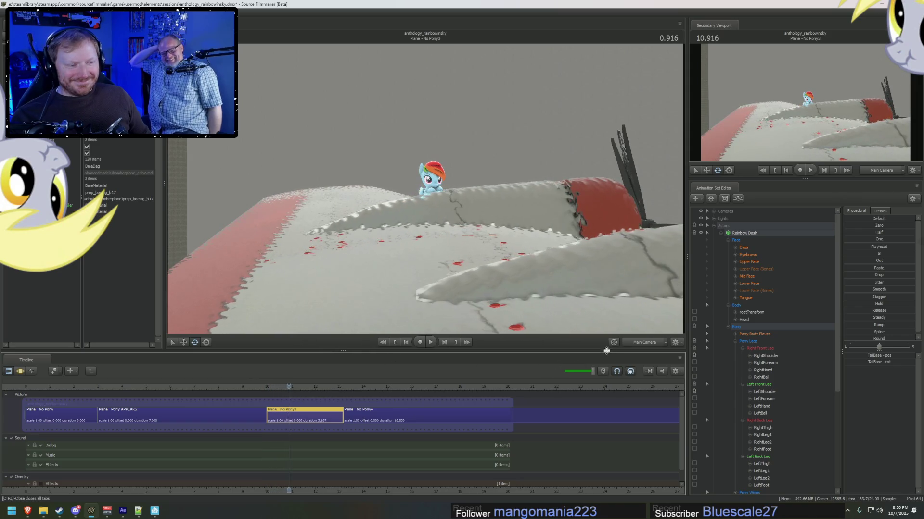
key("f")
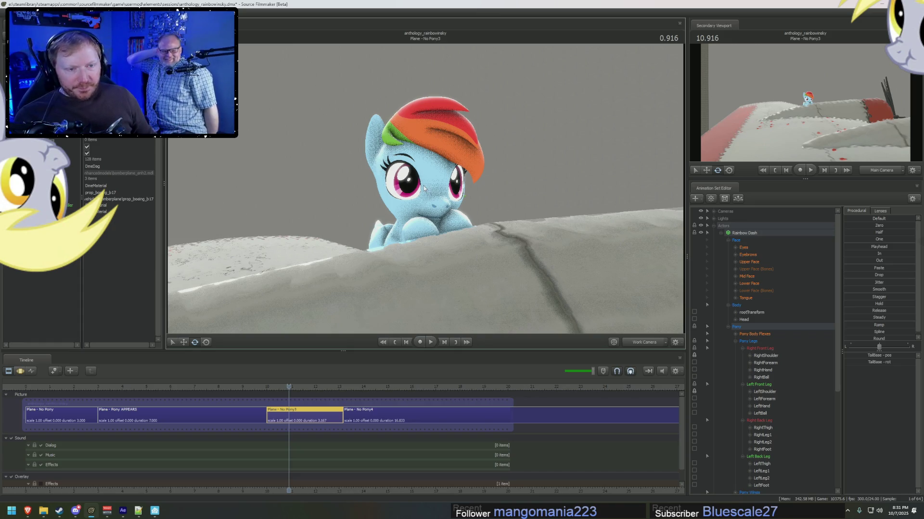
Select Rainbow Dash's Neck bone in the motion editor and rotate it to tilt her head.
mouse_move(475, 231)
left_mouse_down()
mouse_move(432, 216)
mouse_move(425, 175)
left_mouse_up()
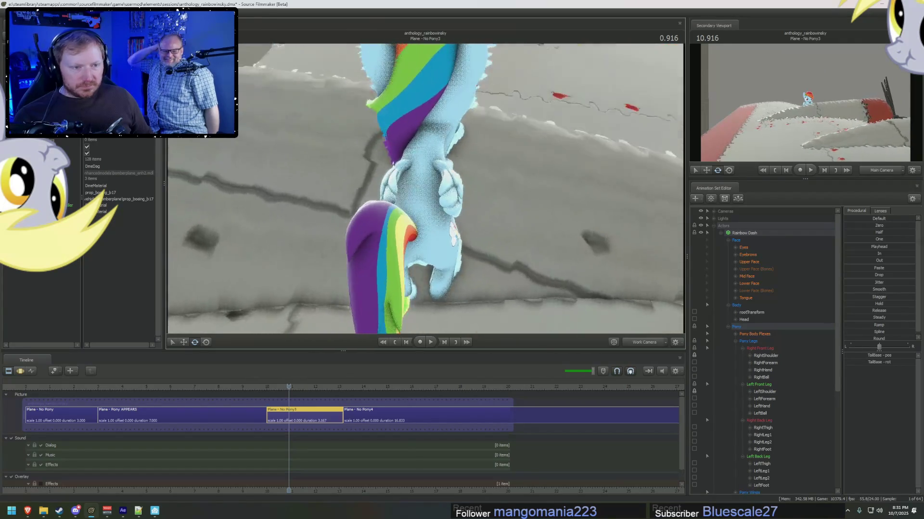
key("F3")
left_click(423, 175)
left_click_drag(489, 133, 455, 191)
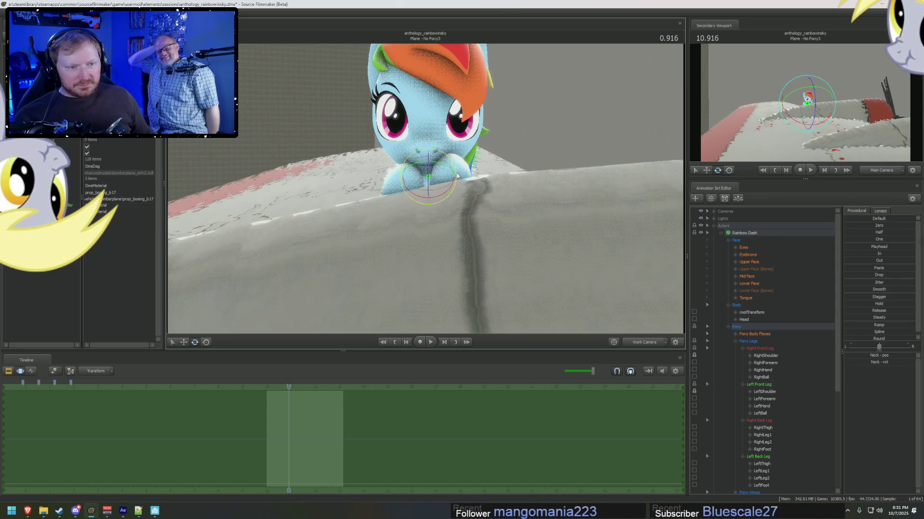
key("F4")
mouse_move(456, 175)
left_mouse_down()
mouse_move(440, 168)
mouse_move(441, 179)
left_mouse_up()
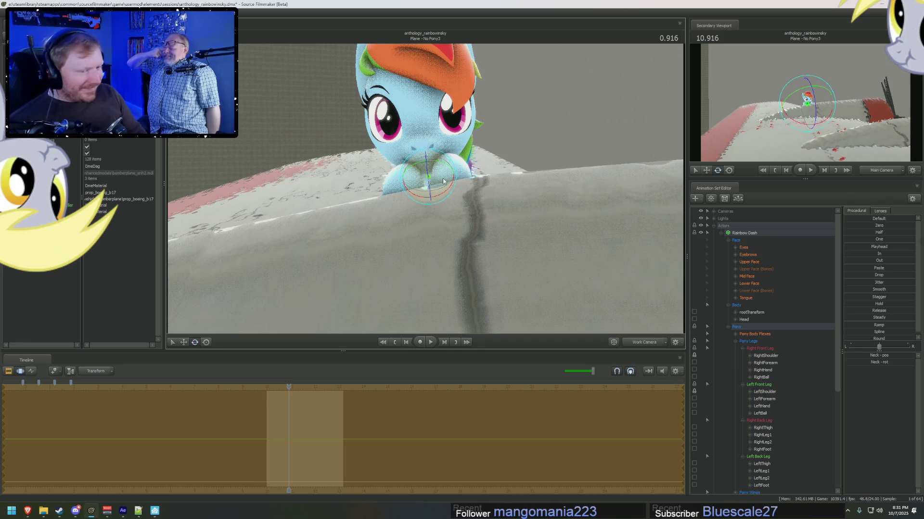
mouse_move(443, 181)
left_mouse_down()
mouse_move(469, 173)
mouse_move(640, 220)
left_mouse_up()
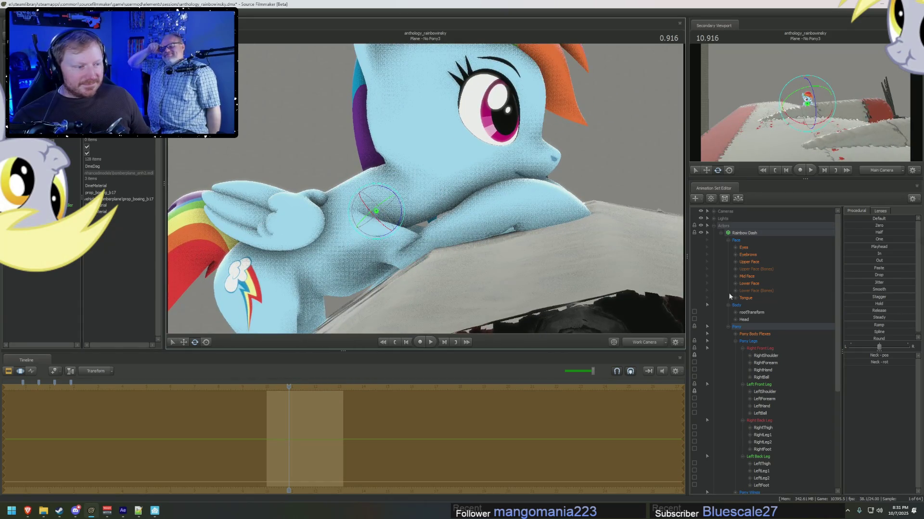
Adjust the MouthPucker shape under Lower Face and inspect her from the front.
left_click(749, 284)
left_click(874, 417)
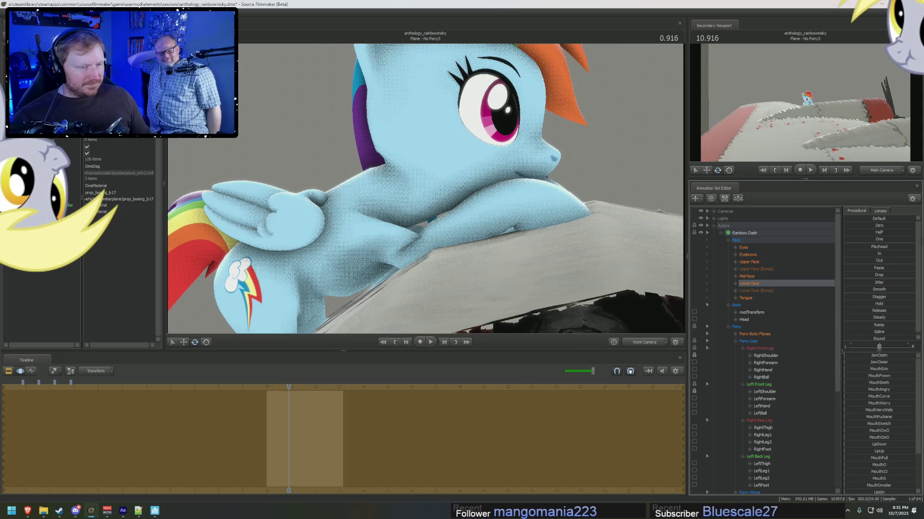
left_click_drag(430, 186, 488, 260)
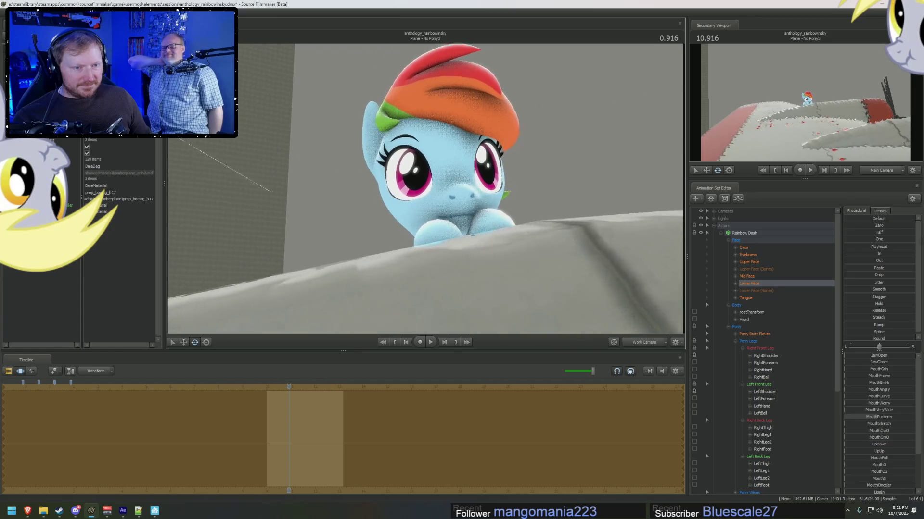
left_click(488, 267)
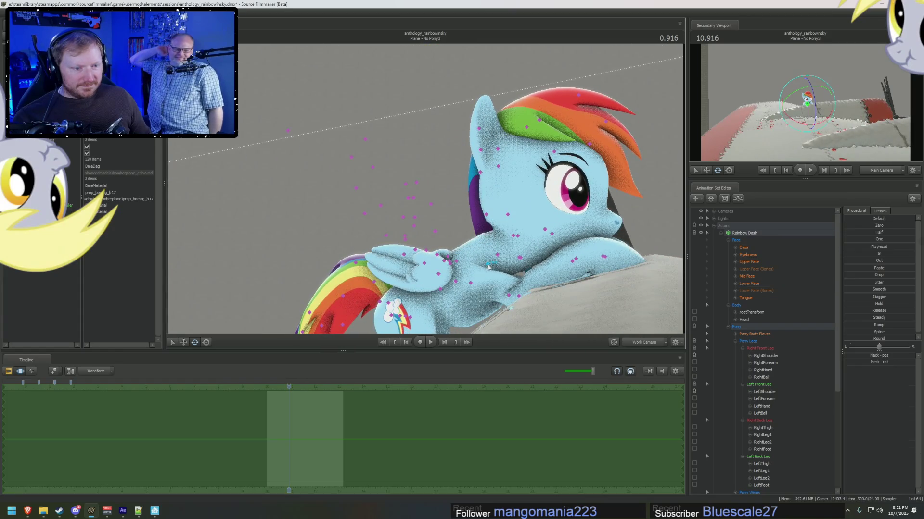
left_click(488, 249)
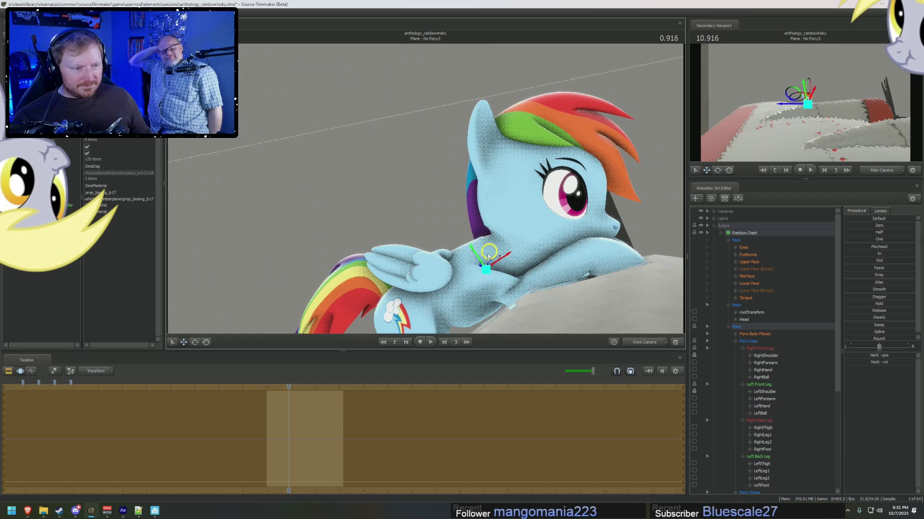
left_click_drag(488, 249, 491, 266)
left_click_drag(460, 193, 460, 193)
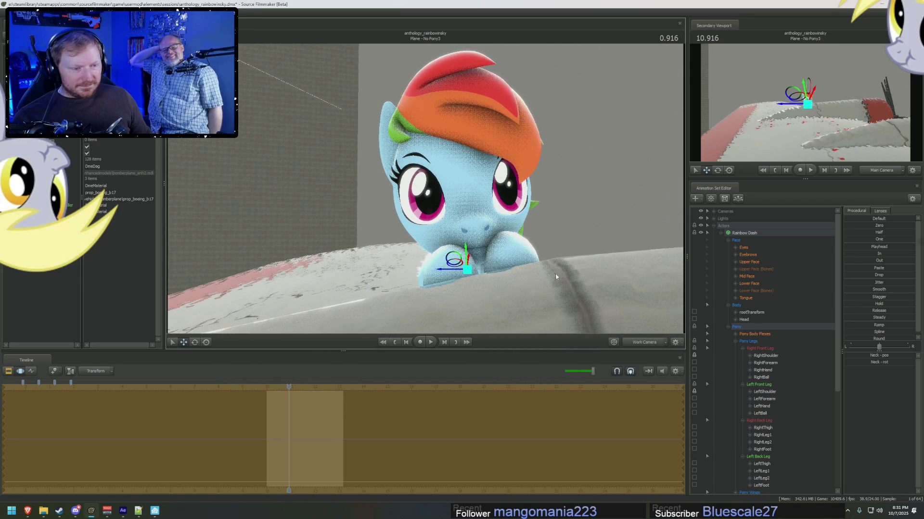
left_click_drag(476, 236, 482, 253)
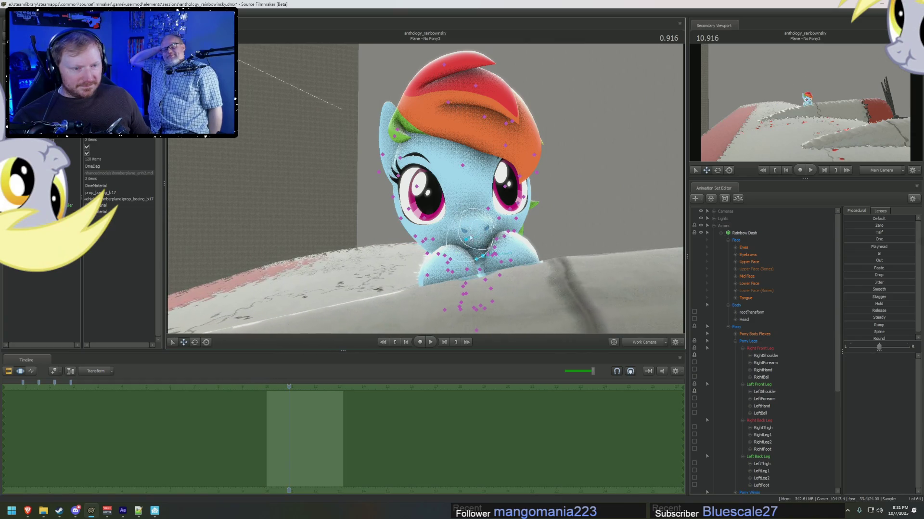
Select the Head bone and turn it so she peers over the wing's edge, viewed through the main camera.
left_click_drag(592, 318, 415, 230)
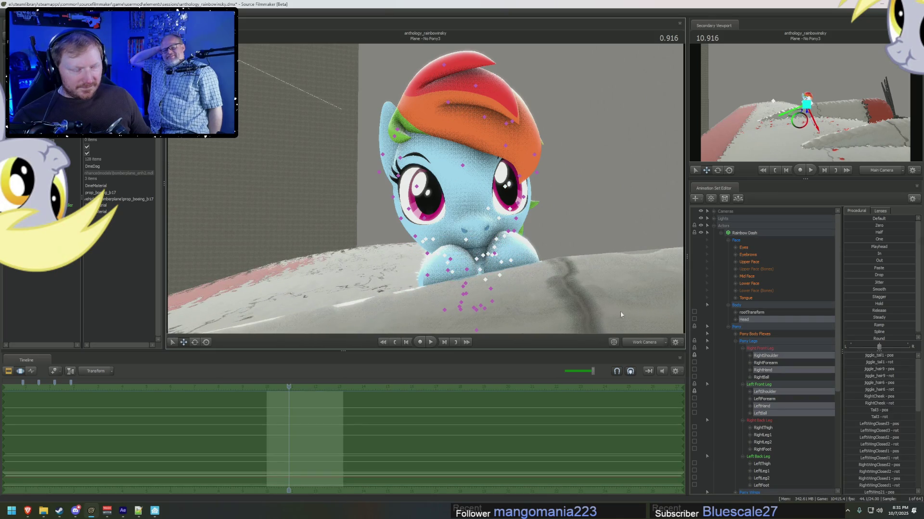
left_click(764, 363)
left_click(757, 320)
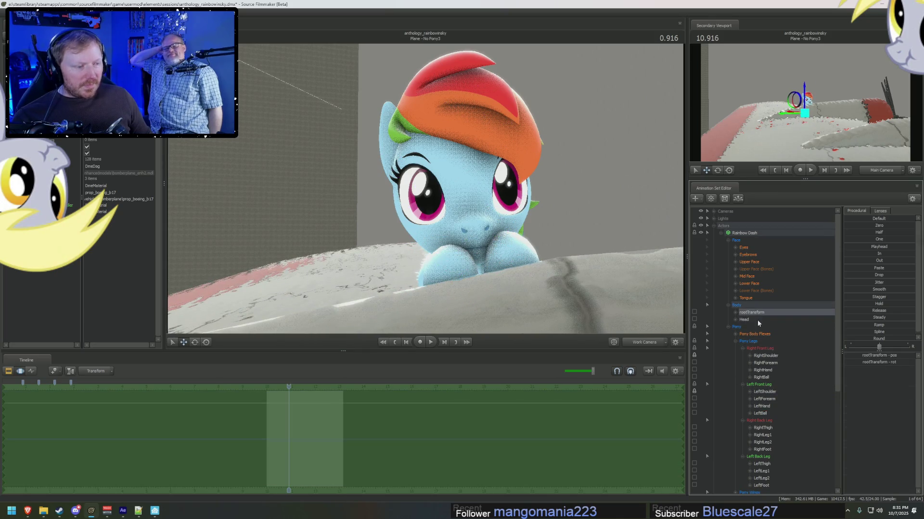
mouse_move(476, 246)
left_mouse_down()
mouse_move(467, 245)
mouse_move(654, 345)
left_mouse_up()
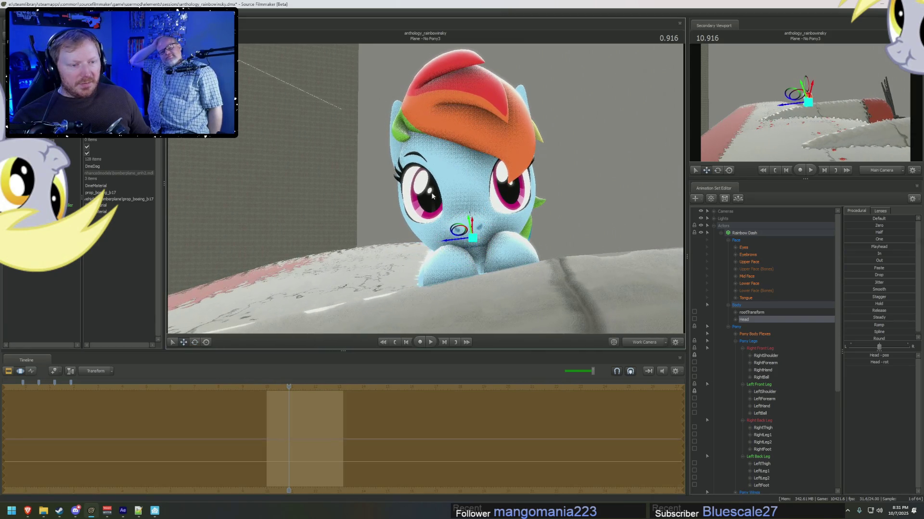
left_click(654, 345)
key("F2")
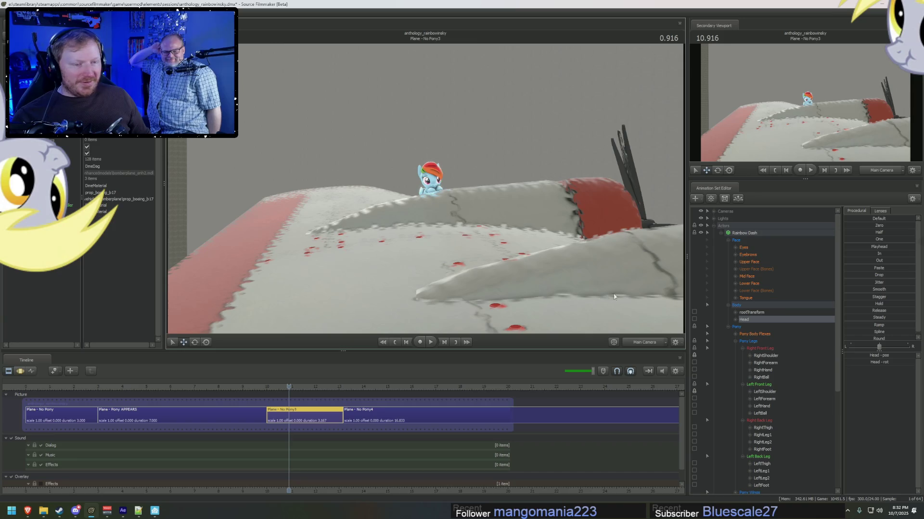
Expand the Eyes group in the Animation Set Editor and pick the viewTarget control.
left_click_drag(650, 317, 505, 289)
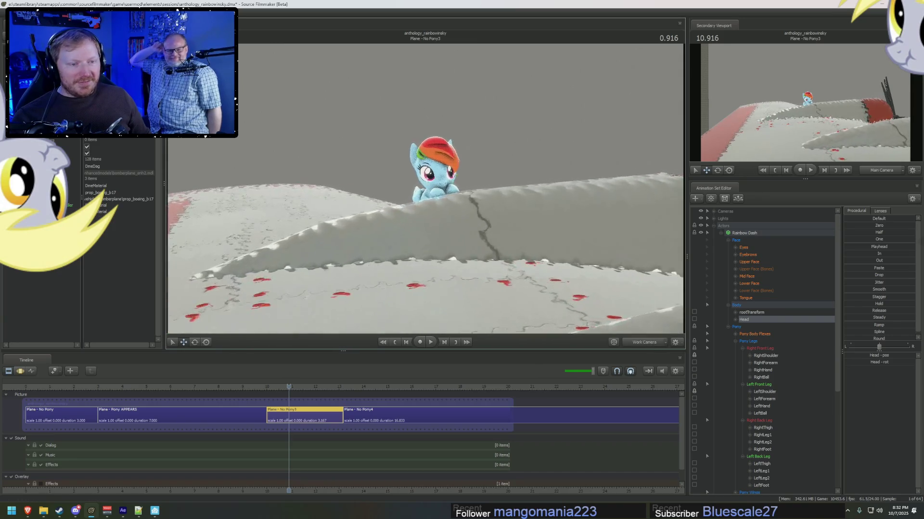
left_click(750, 260)
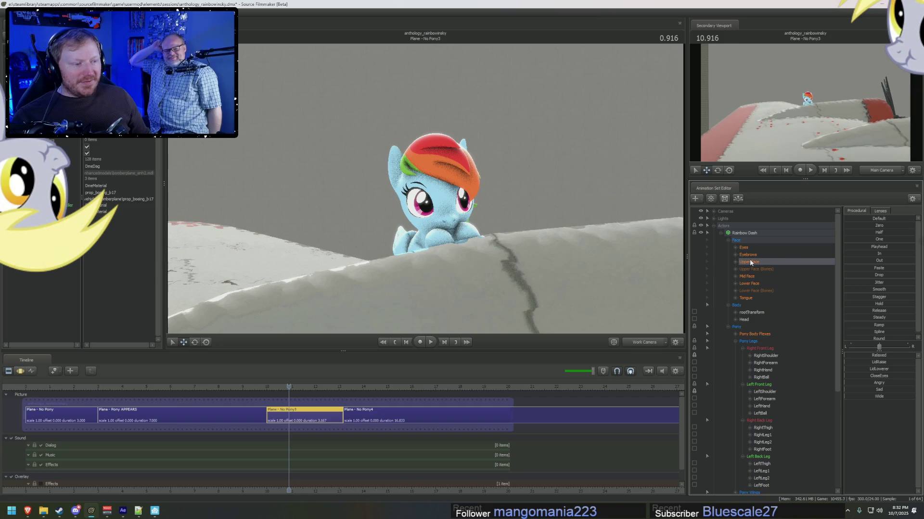
key("F3")
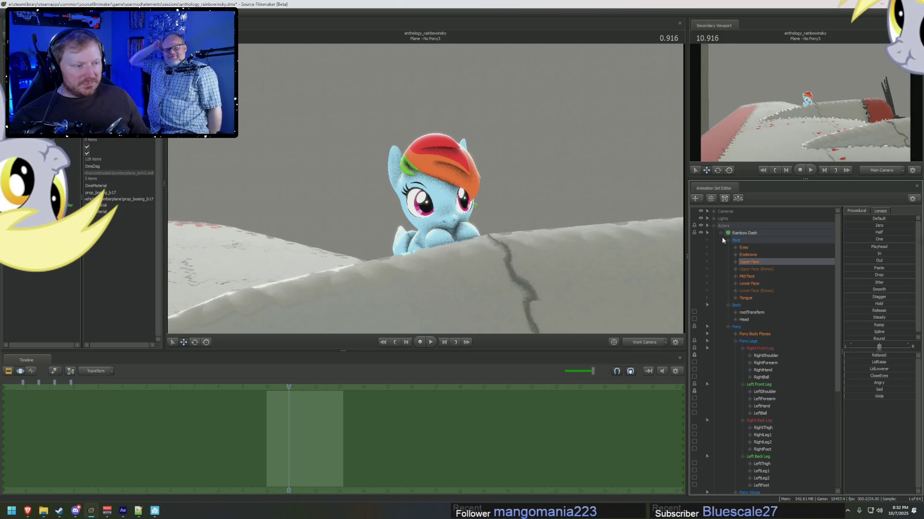
left_click(744, 248)
left_click(714, 210)
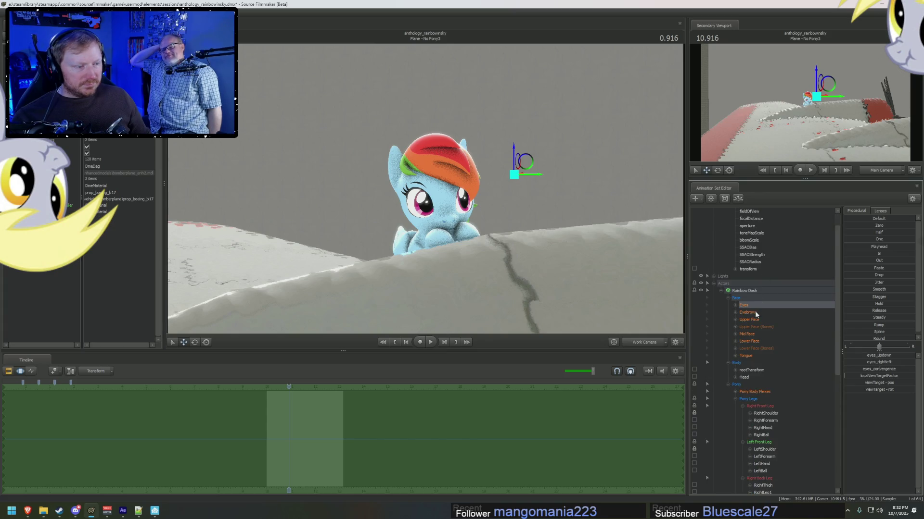
left_click(738, 306)
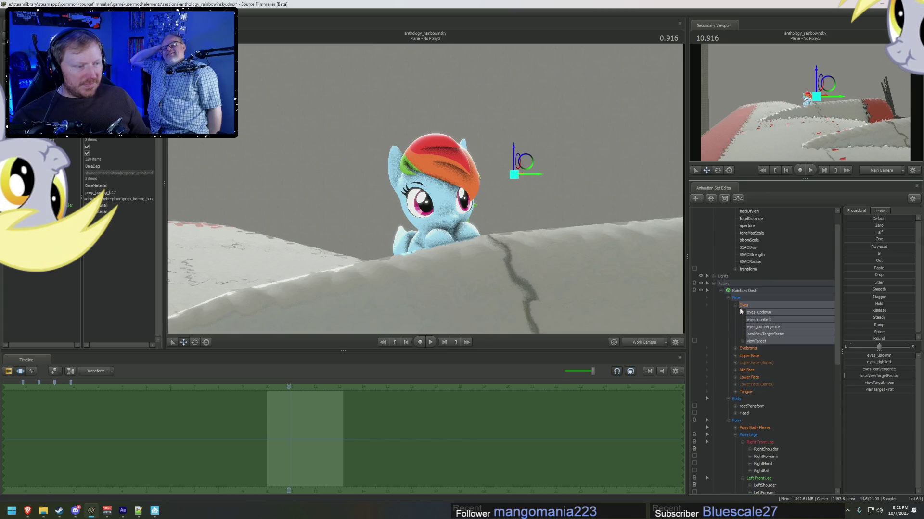
left_click(765, 342)
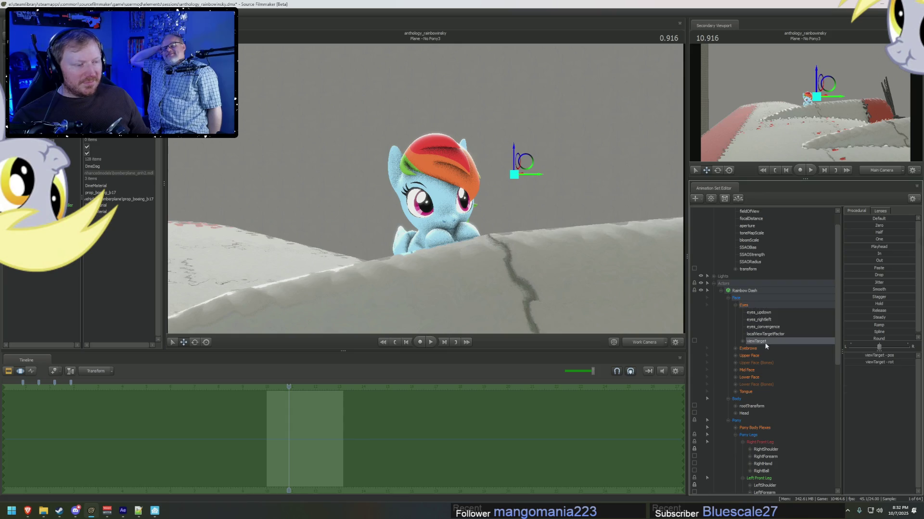
left_click(749, 269)
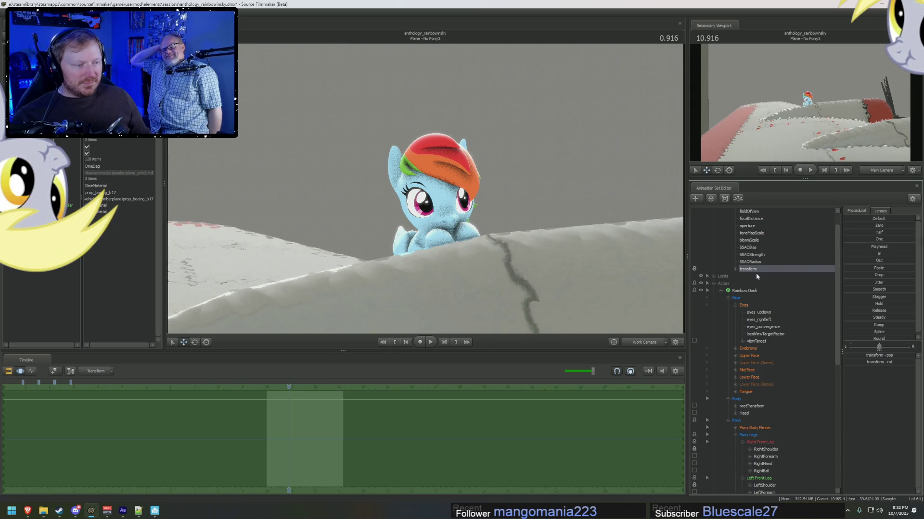
key("ctrl+z")
key("ctrl+z")
Reposition the eyes' viewTarget, then list the shot clips in the timeline again.
left_click_drag(756, 270, 781, 354)
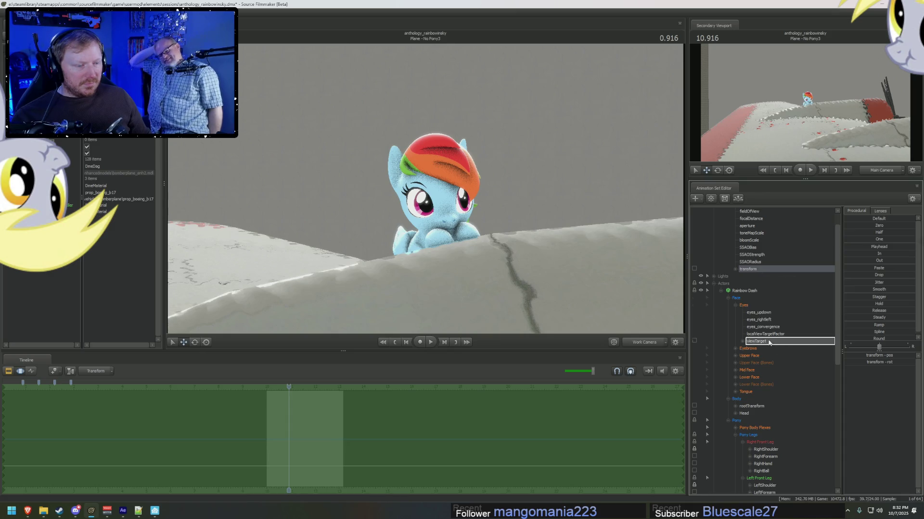
left_click(766, 341)
left_click(848, 248)
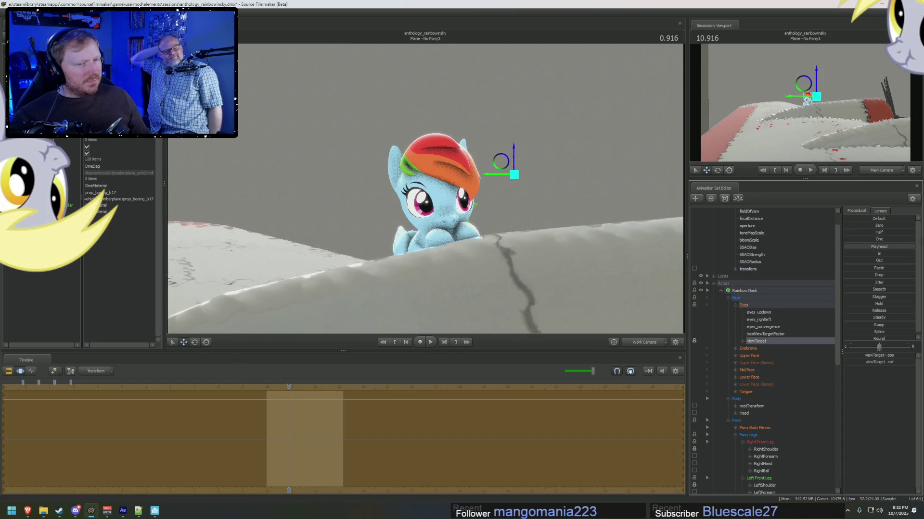
key("ctrl+z")
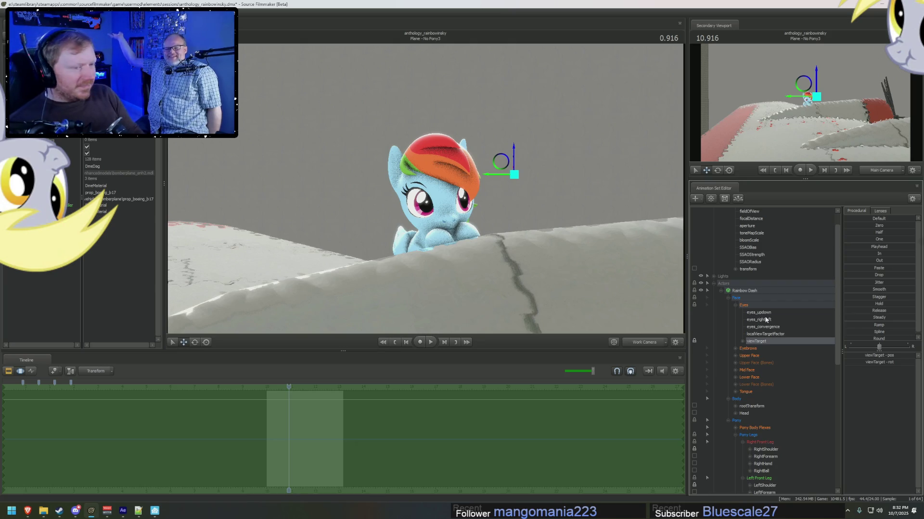
scroll(757, 321, "up", 1)
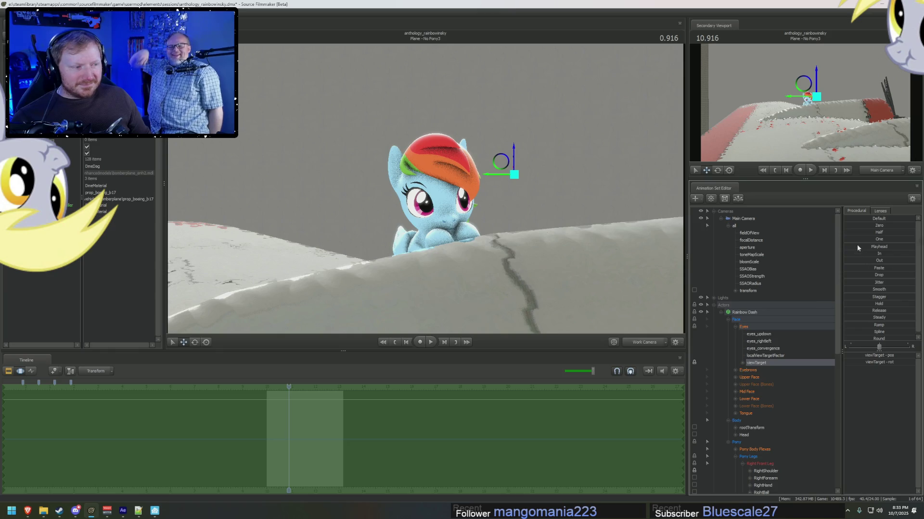
key("F2")
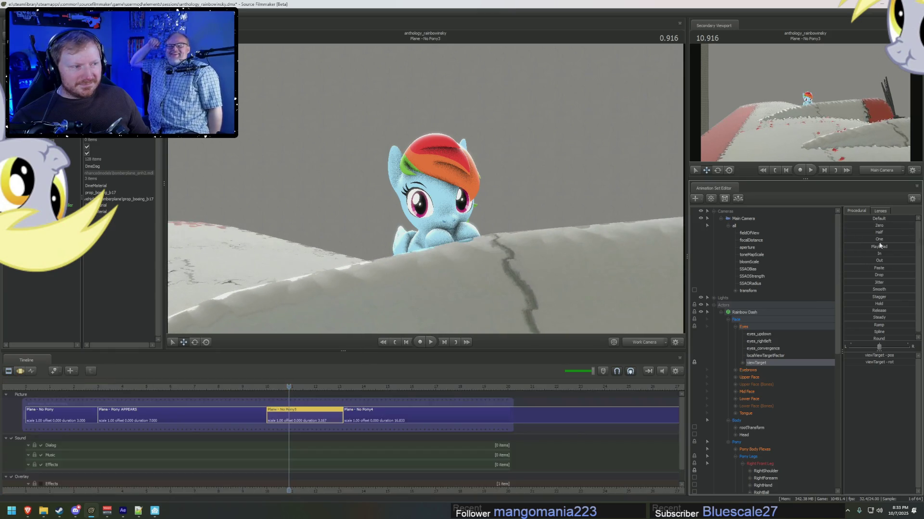
Switch to the Work Camera and turn on scene lighting in the viewport.
left_click(632, 342)
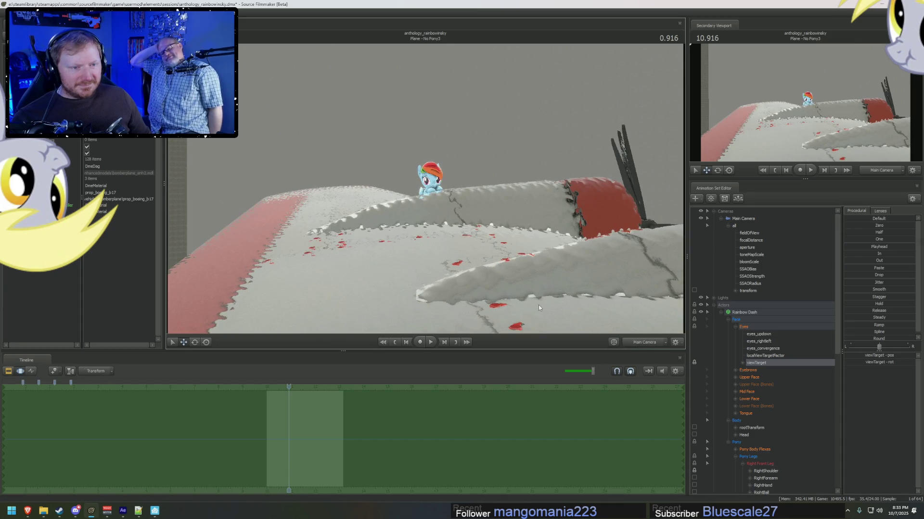
key("F2")
right_click(332, 299)
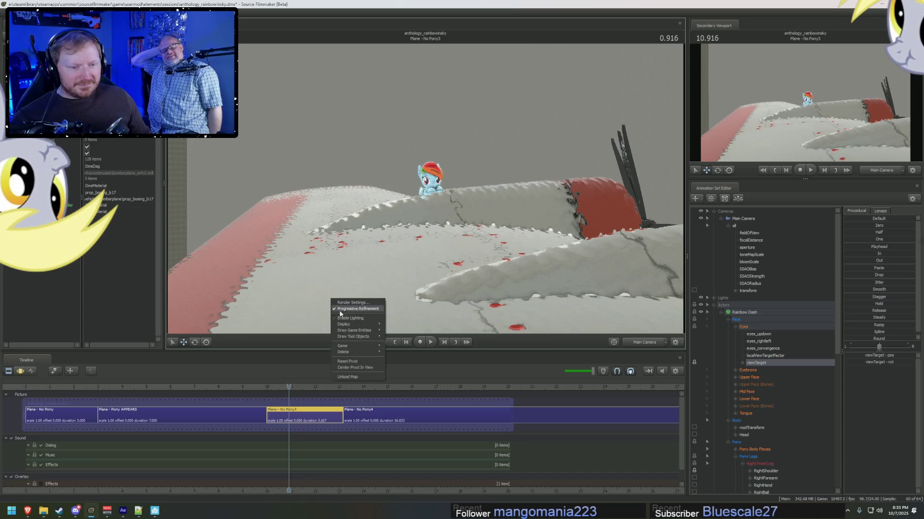
left_click(342, 317)
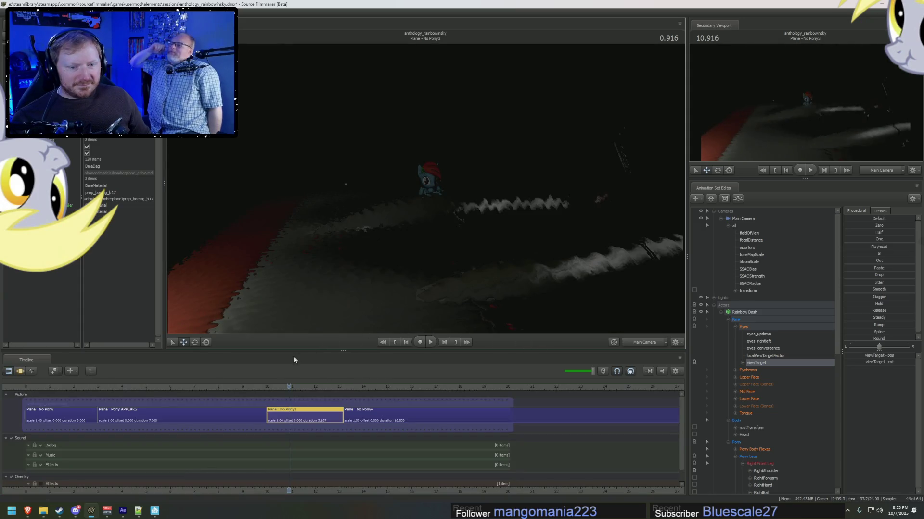
Scrub the shot to about 12.5 seconds and switch the timeline to the Motion Editor.
left_click_drag(289, 391, 306, 391)
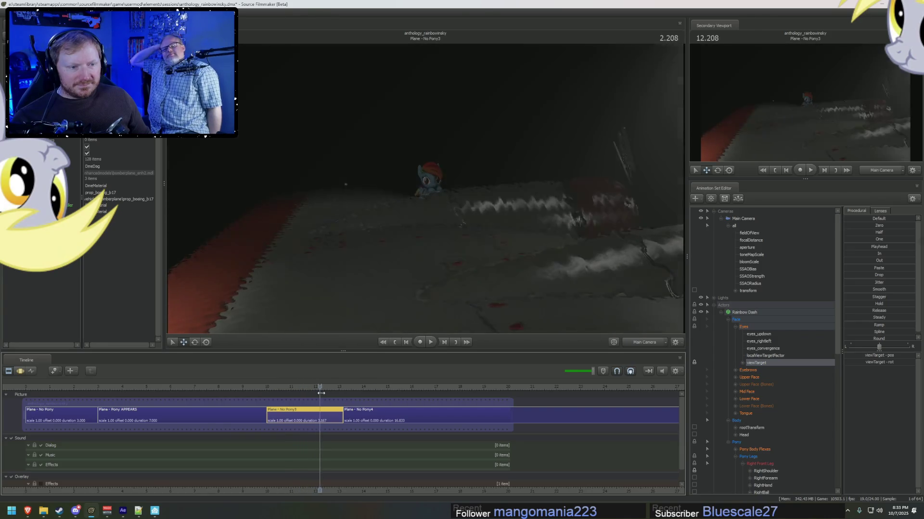
mouse_move(307, 390)
left_mouse_down()
mouse_move(329, 393)
mouse_move(326, 409)
left_mouse_up()
key("F3")
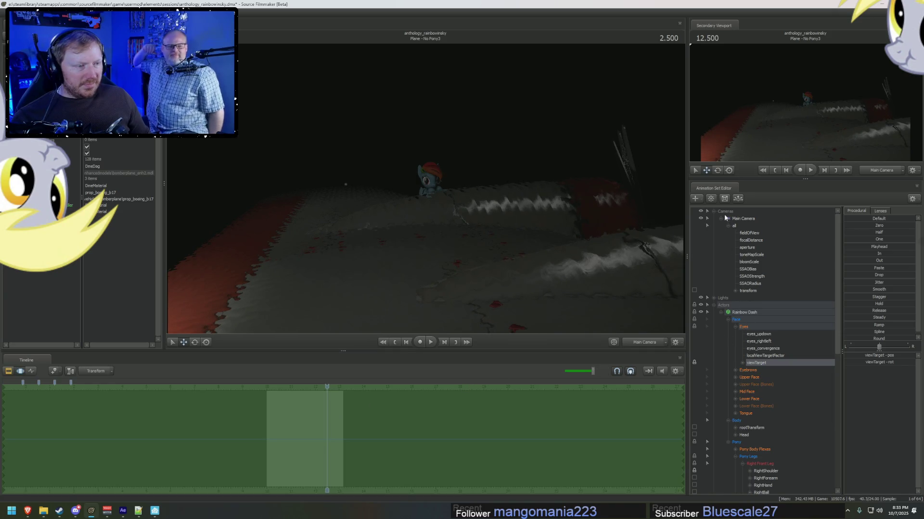
scroll(732, 260, "down", 3)
scroll(745, 315, "down", 2)
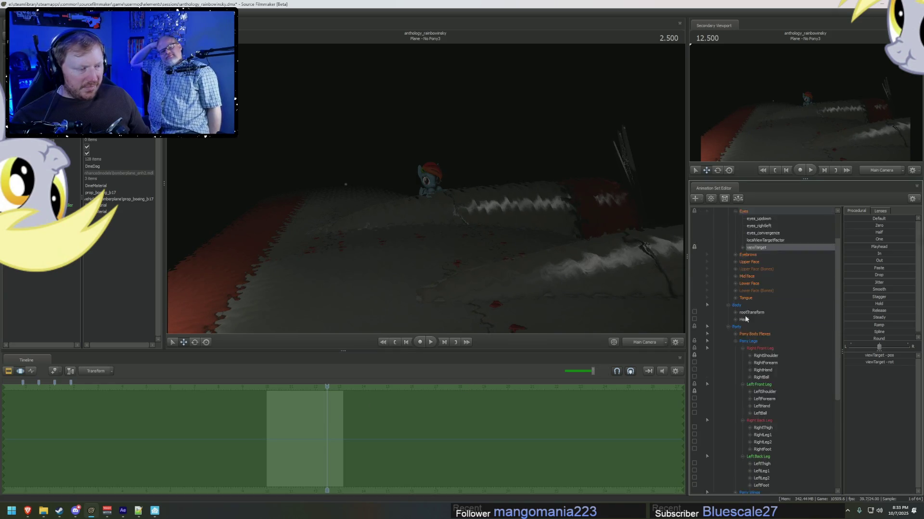
scroll(735, 332, "up", 2)
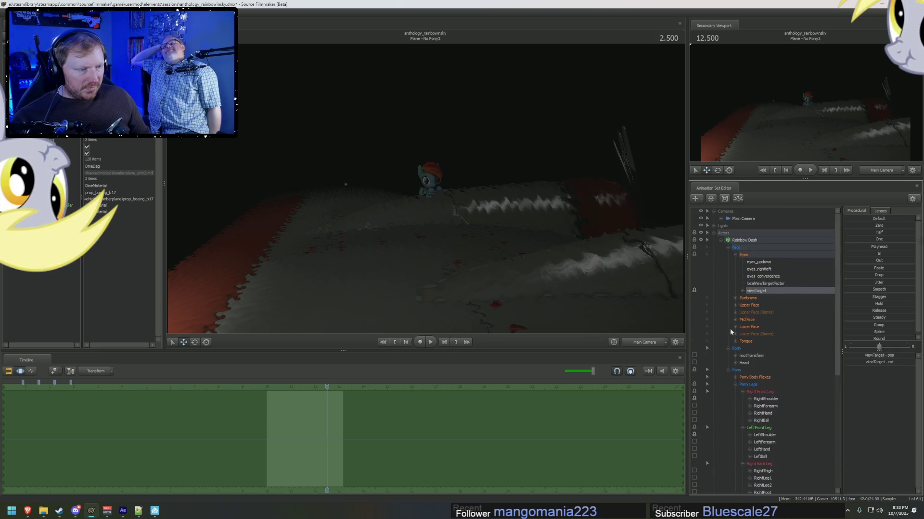
Collapse Rainbow Dash, expand the Lights group and open the Lightning Lights' attribute lists.
left_click(720, 240)
left_click(720, 290)
left_click(720, 320)
left_click(727, 341)
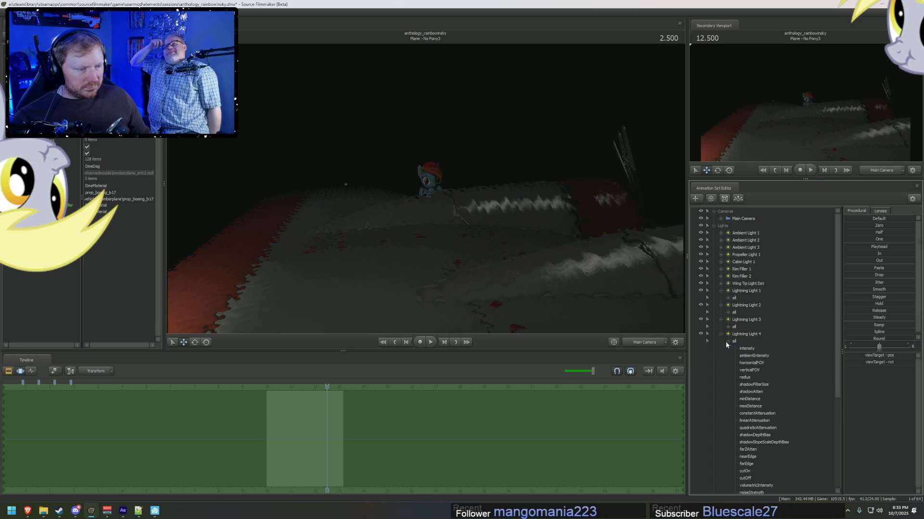
scroll(728, 324, "down", 3)
left_click(727, 248)
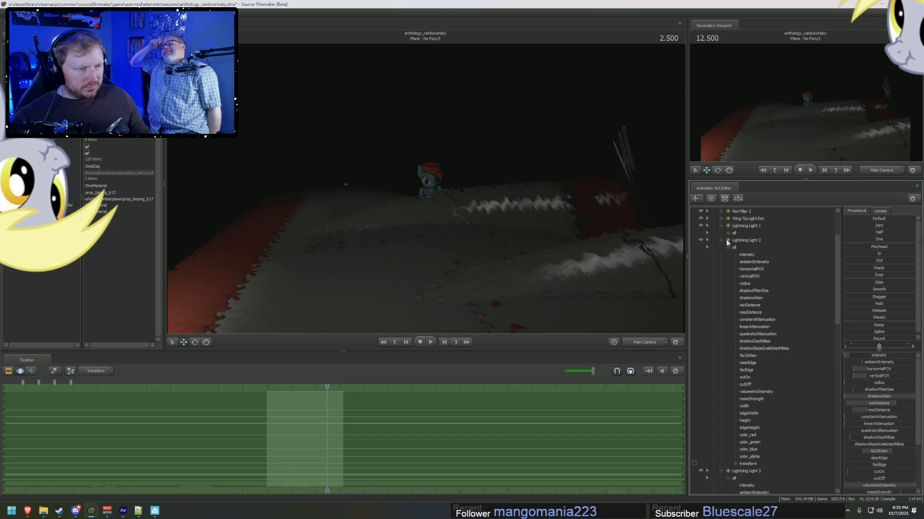
left_click(742, 243)
left_click(720, 226)
left_click(736, 246)
Ctrl-select the intensity channels of Lightning Lights 1 through 4 to show their curves.
left_click(721, 226)
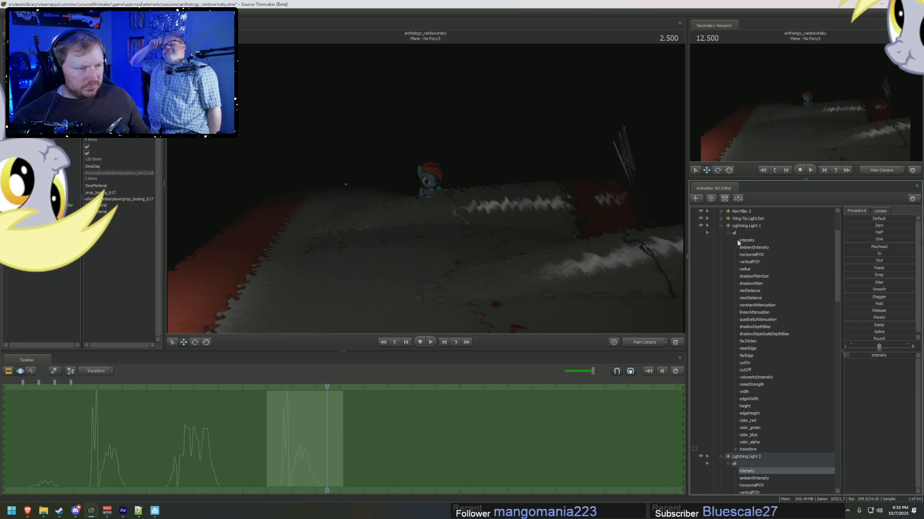
left_click(737, 240, "ctrl")
left_click(720, 226)
left_click(721, 235)
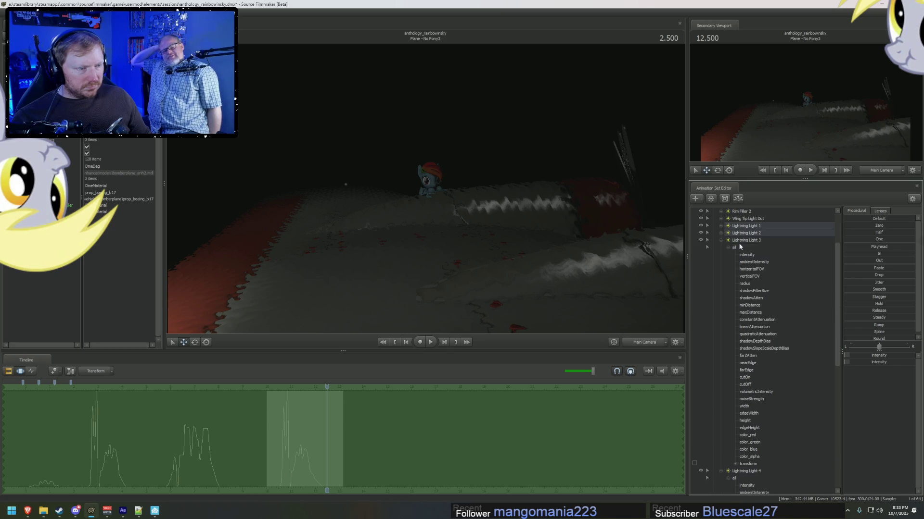
left_click(753, 262, "ctrl")
left_click(752, 256)
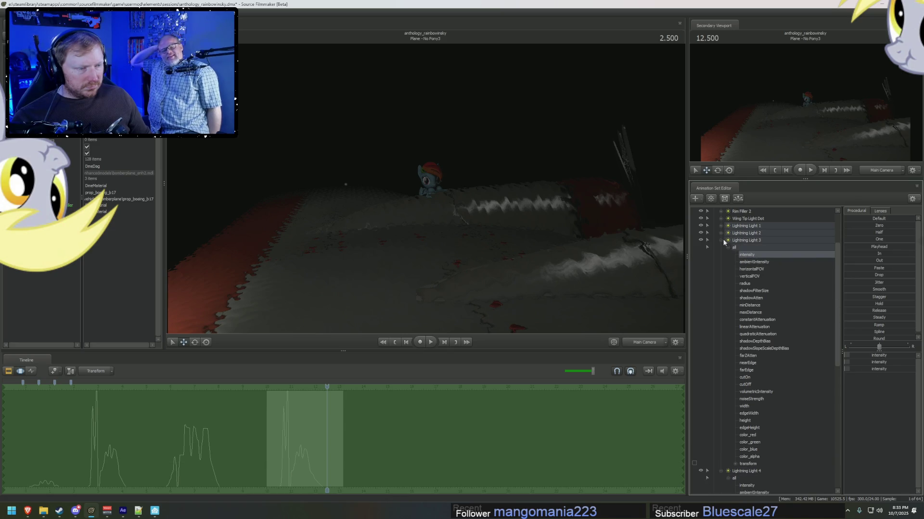
left_click(724, 239)
left_click(747, 262)
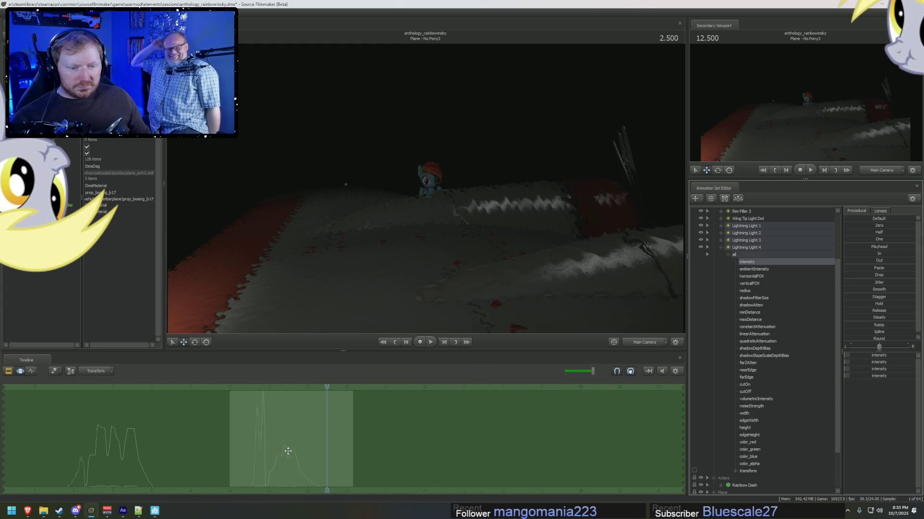
scroll(292, 455, "up", 3)
left_click(310, 473)
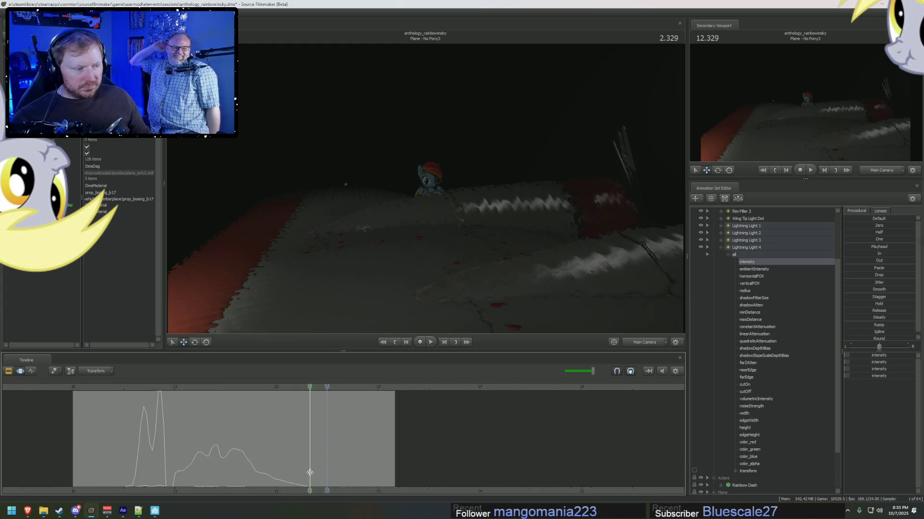
Select a short time range at the intensity dip and lower the lights' intensity there.
left_click_drag(310, 473, 261, 472)
scroll(237, 489, "up", 3)
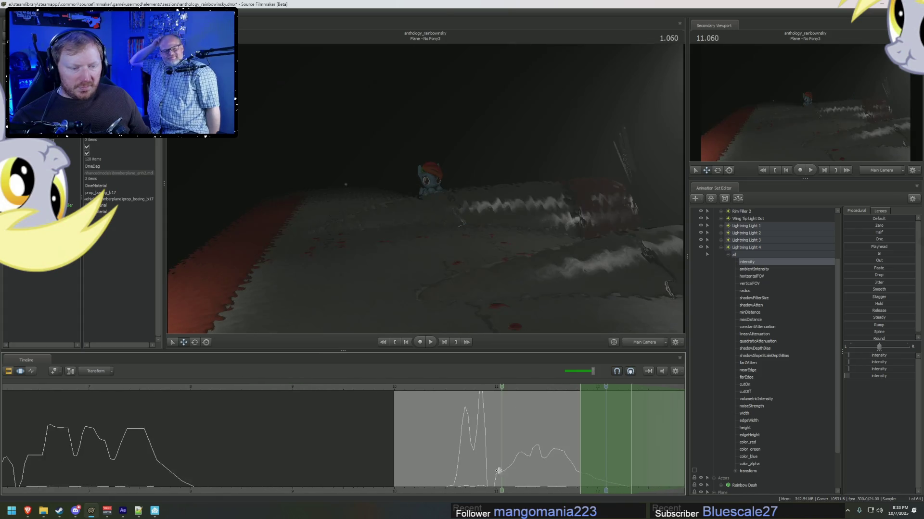
left_click(492, 474)
scroll(492, 474, "up", 2)
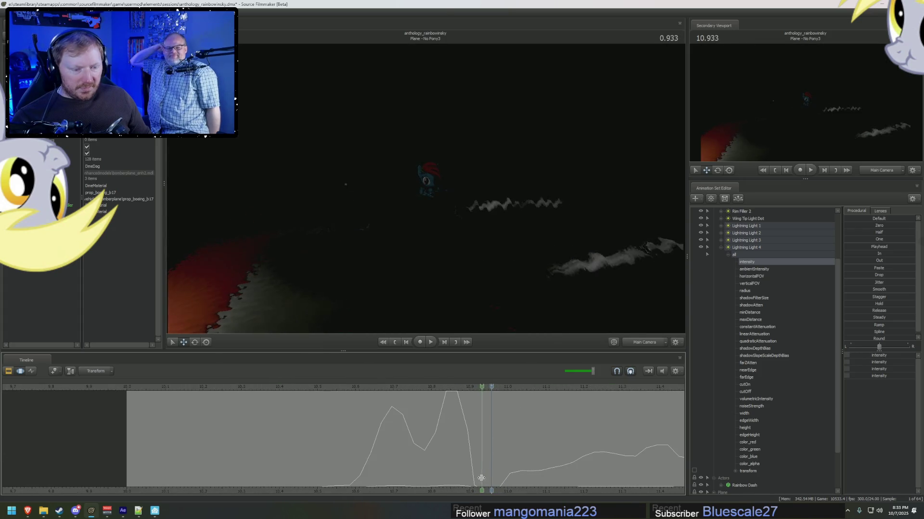
left_click_drag(477, 480, 499, 482)
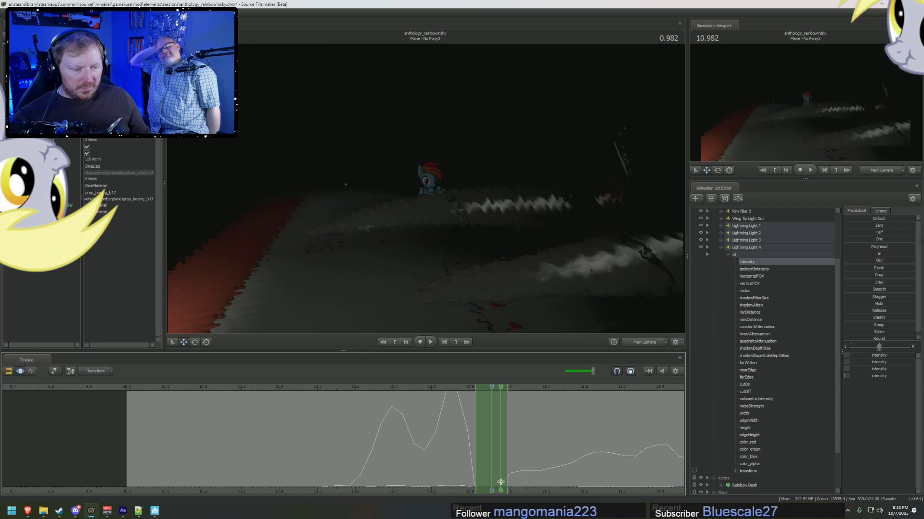
left_click_drag(848, 341, 888, 341)
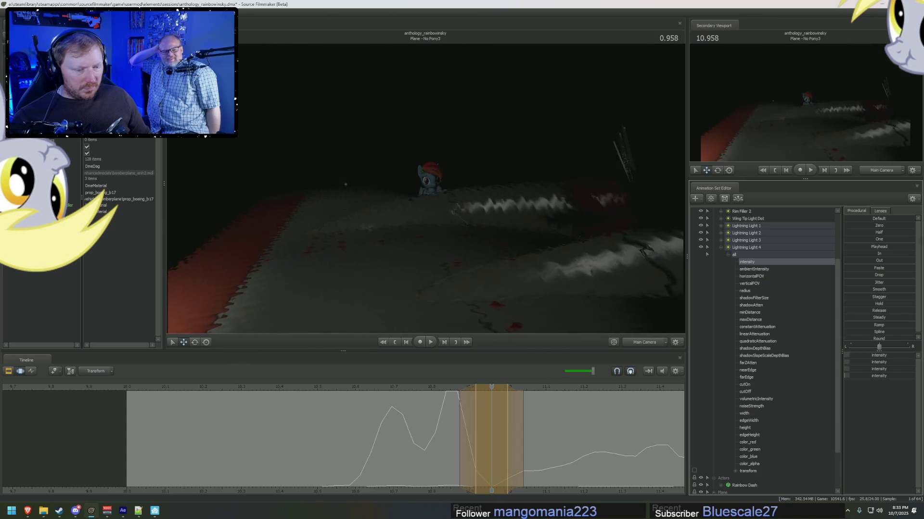
Select the start of the shot and apply the Zero preset to the lightning intensity.
mouse_move(331, 453)
left_mouse_down()
mouse_move(301, 456)
mouse_move(313, 458)
left_mouse_up()
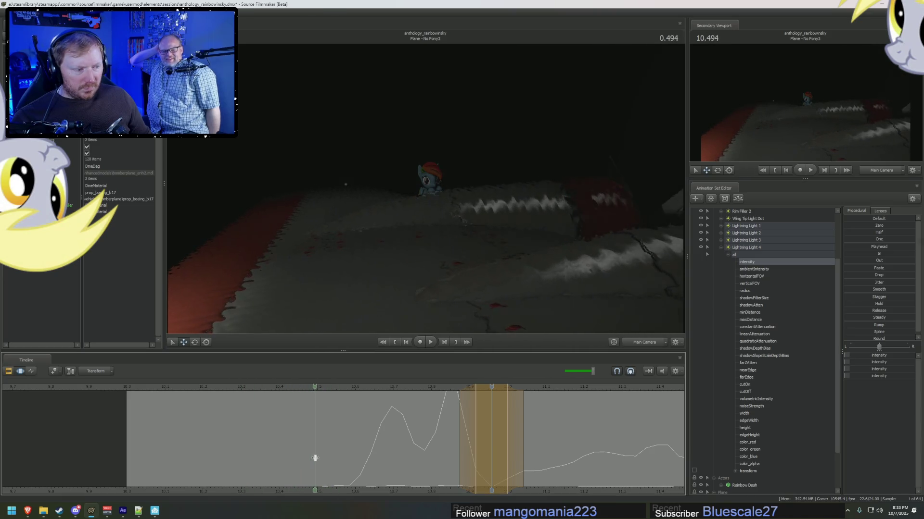
left_click(146, 445)
left_click(309, 412)
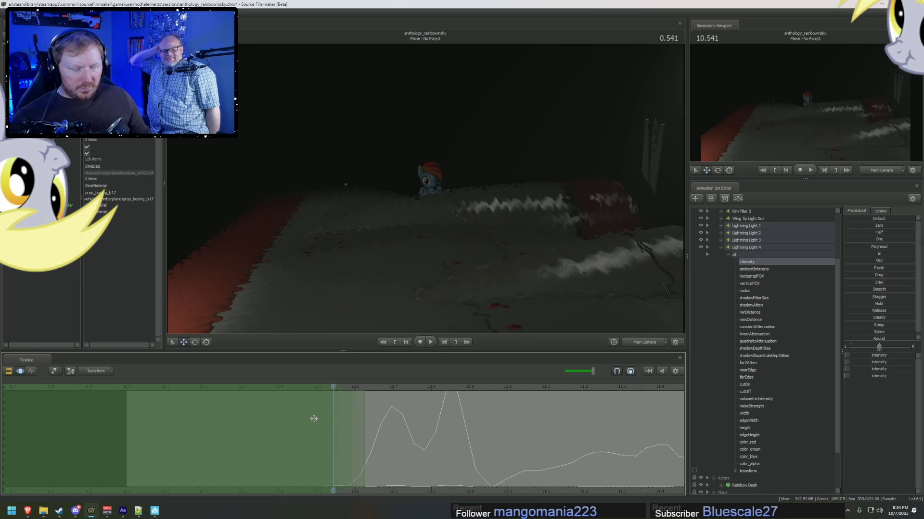
left_click(859, 225)
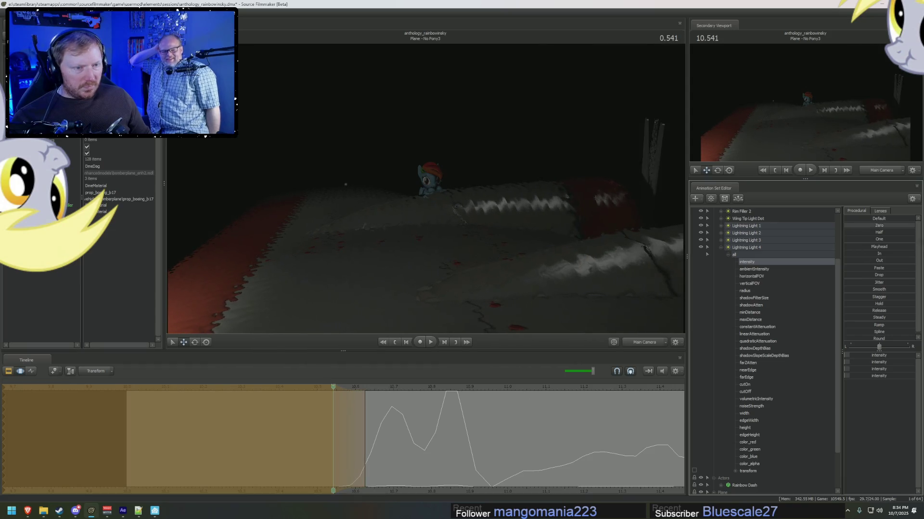
Scrub to preview the lighting change, then return the timeline to the shot clips.
left_click(322, 459)
left_click_drag(324, 460, 332, 460)
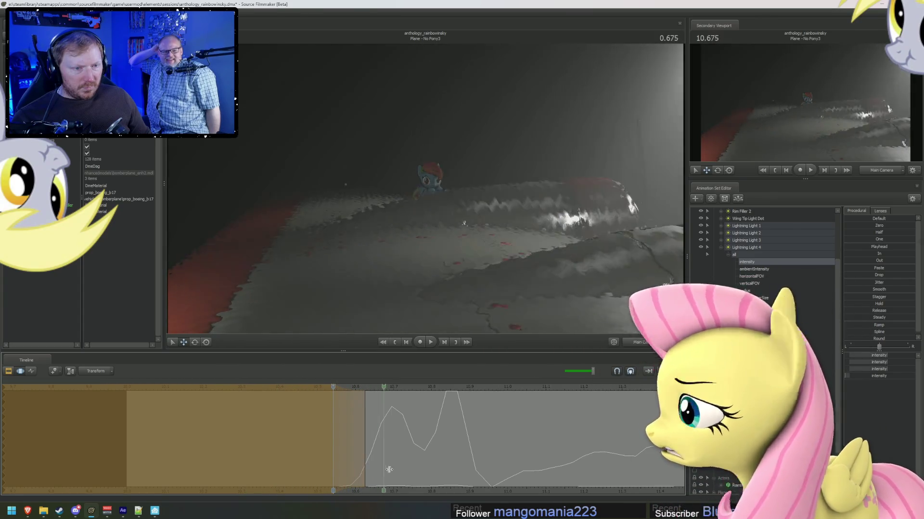
key("ctrl+z")
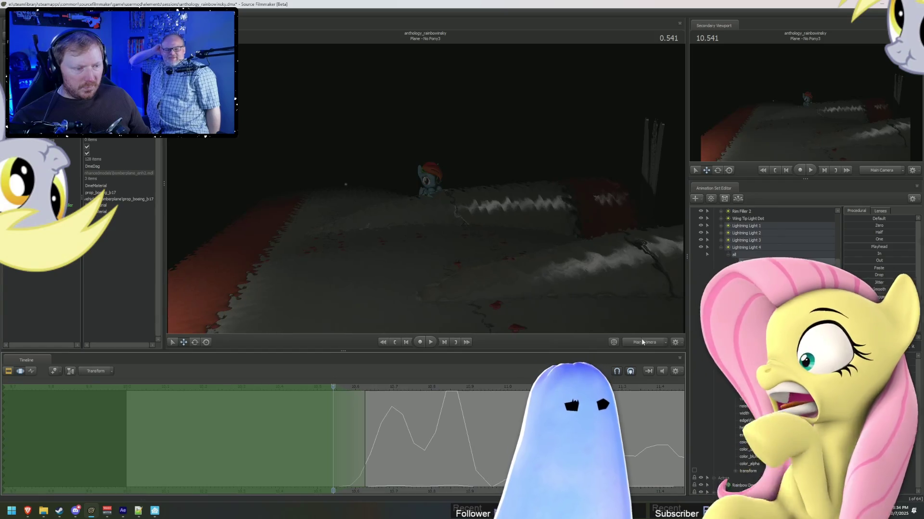
key("F2")
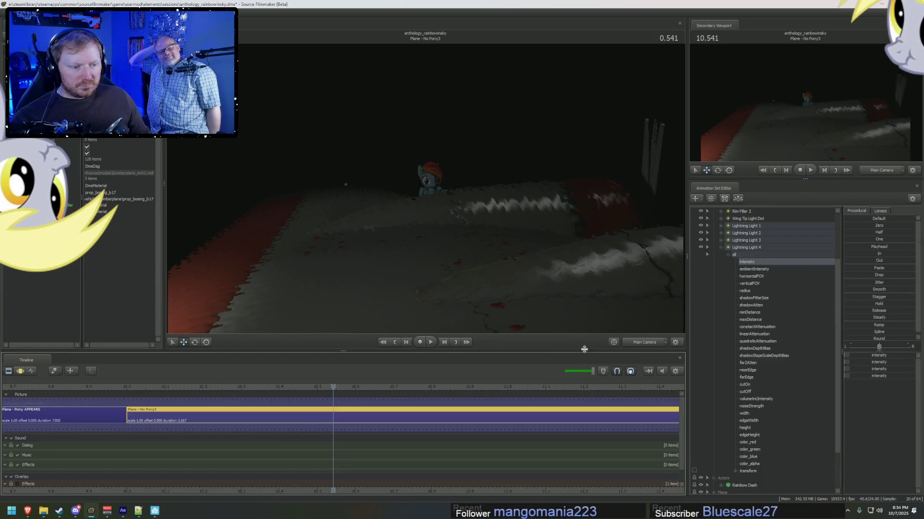
Resize the timeline briefly, then play the shots from just before the cut.
left_click_drag(584, 350, 582, 273)
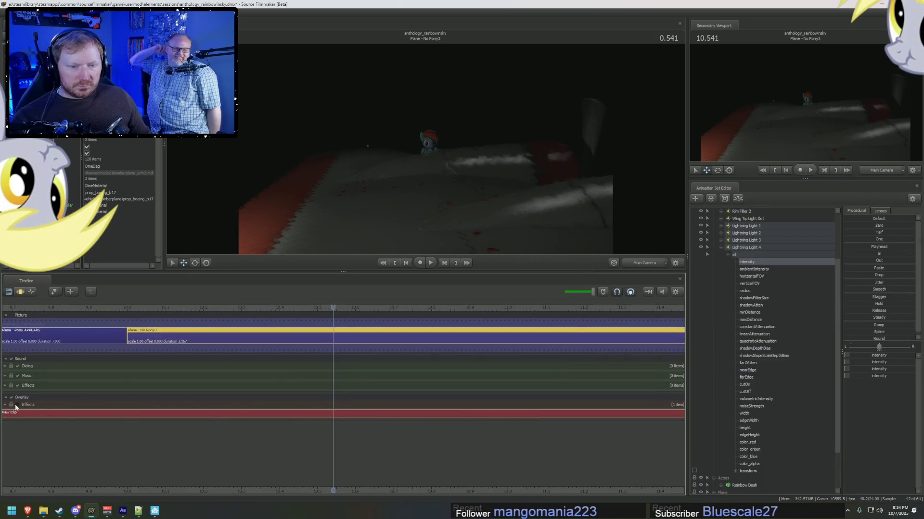
left_click_drag(493, 277, 505, 363)
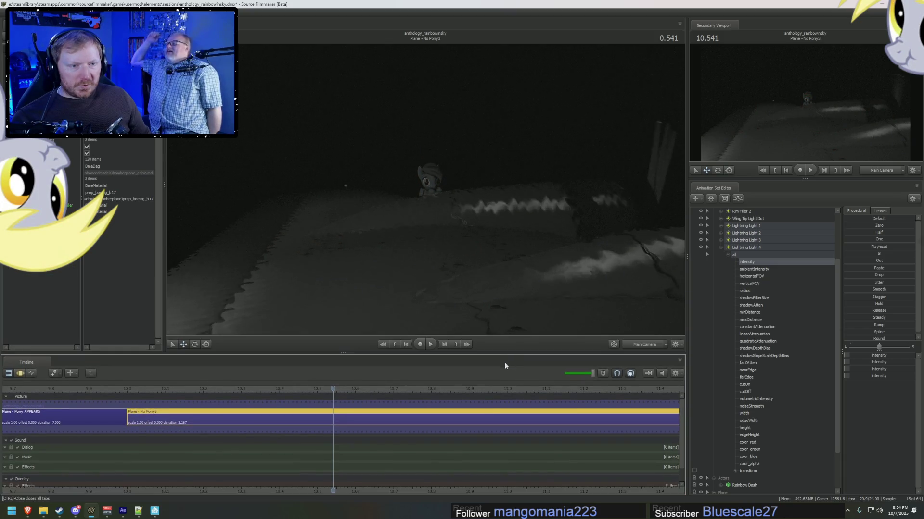
left_click(141, 391)
key("space")
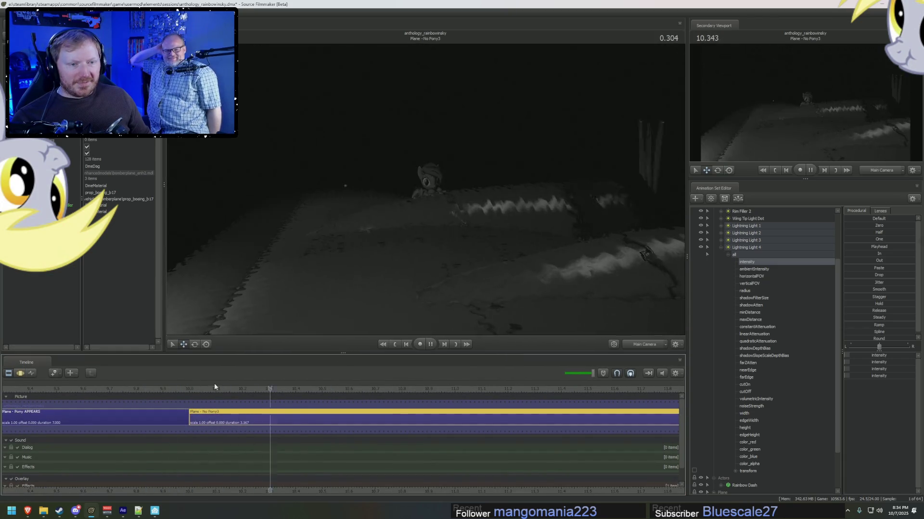
scroll(505, 432, "down", 5)
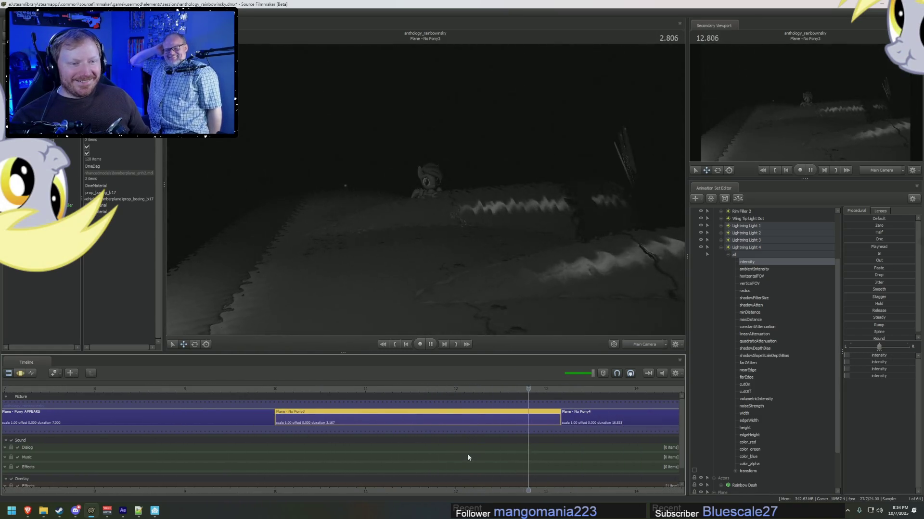
key("space")
Replay the cut once more and reopen the current shot's motion curves.
left_click(285, 390)
key("space")
key("space")
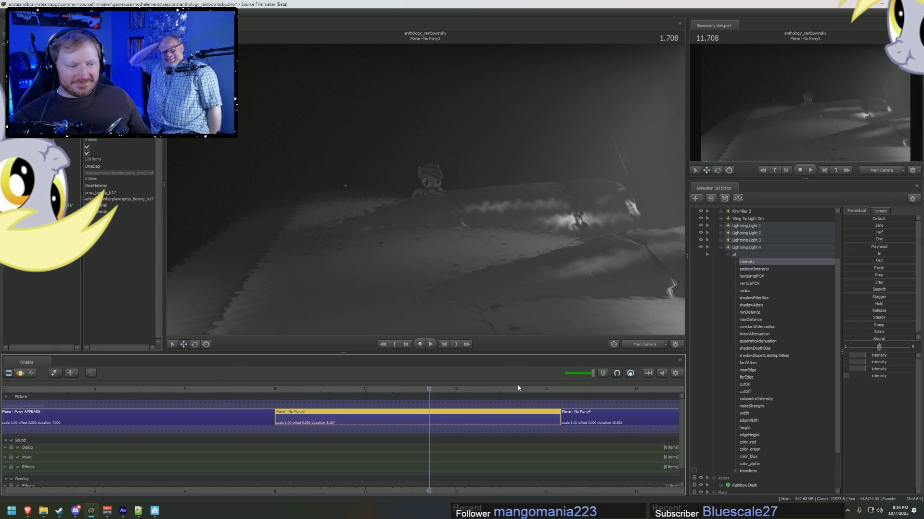
double_click(430, 427)
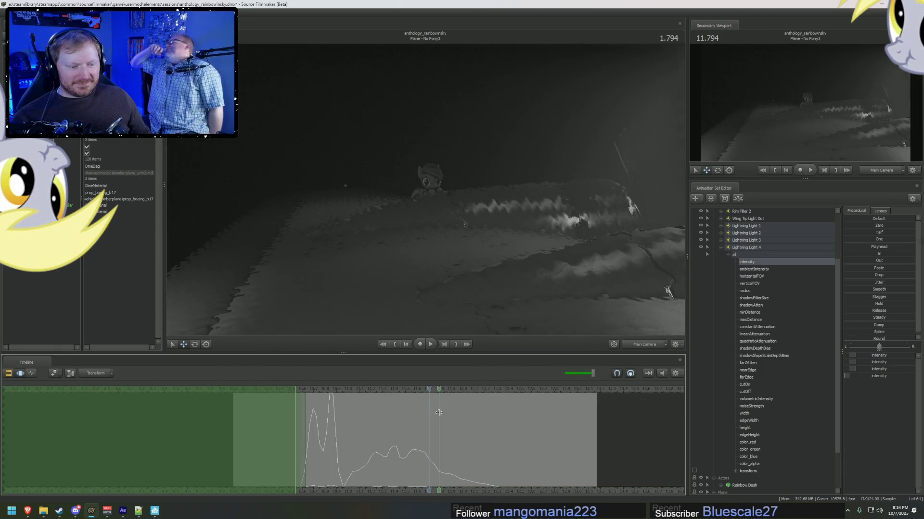
Switch to the work camera, move in close to Rainbow Dash and turn off viewport lighting.
left_click(439, 412)
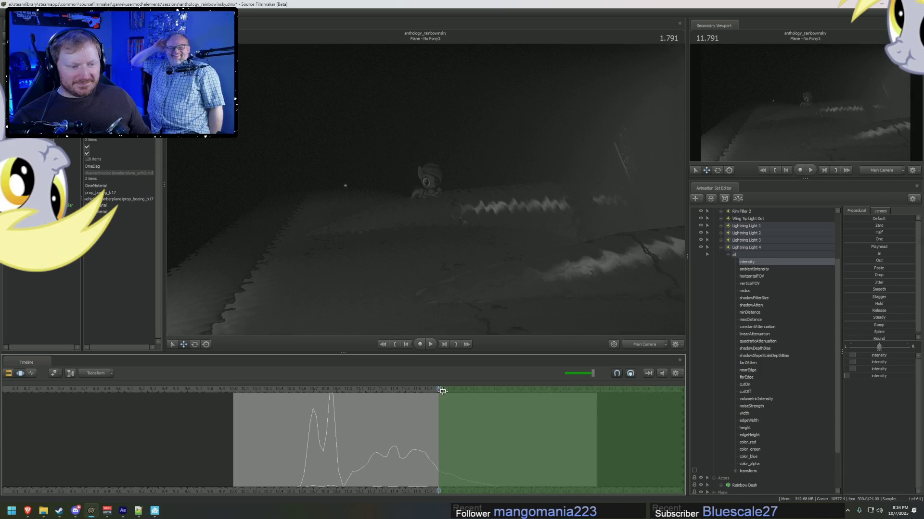
left_click(630, 345, "ctrl")
mouse_move(433, 238)
right_mouse_down()
mouse_move(425, 189)
mouse_move(444, 206)
mouse_move(430, 178)
right_mouse_up()
right_click(425, 189)
left_click(441, 208)
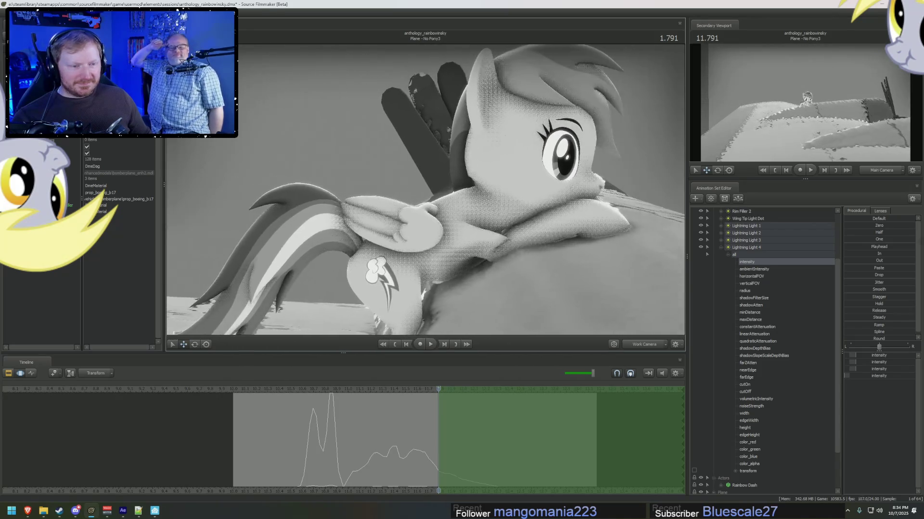
scroll(754, 390, "down", 2)
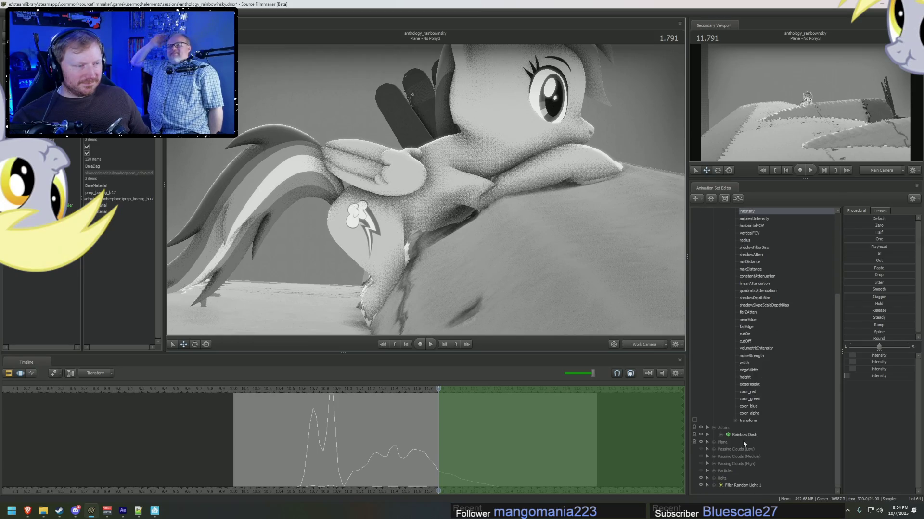
scroll(755, 422, "up", 5)
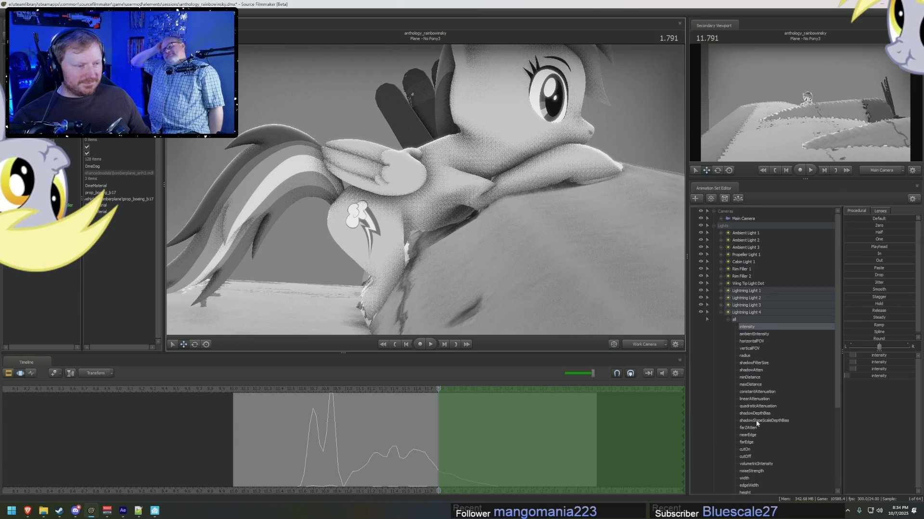
Collapse Lightning Light 4, expand Rainbow Dash's control groups and collapse the Eyes group.
left_click(722, 313)
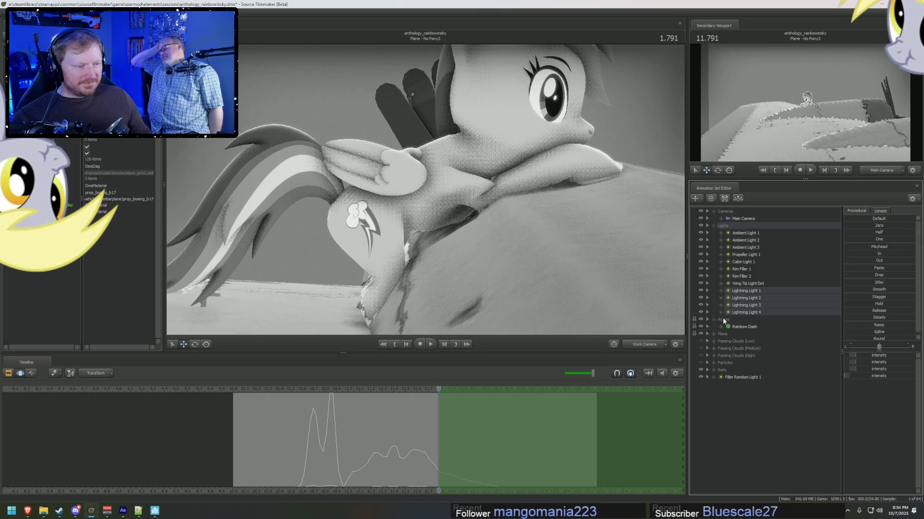
left_click(721, 326)
left_click(736, 341)
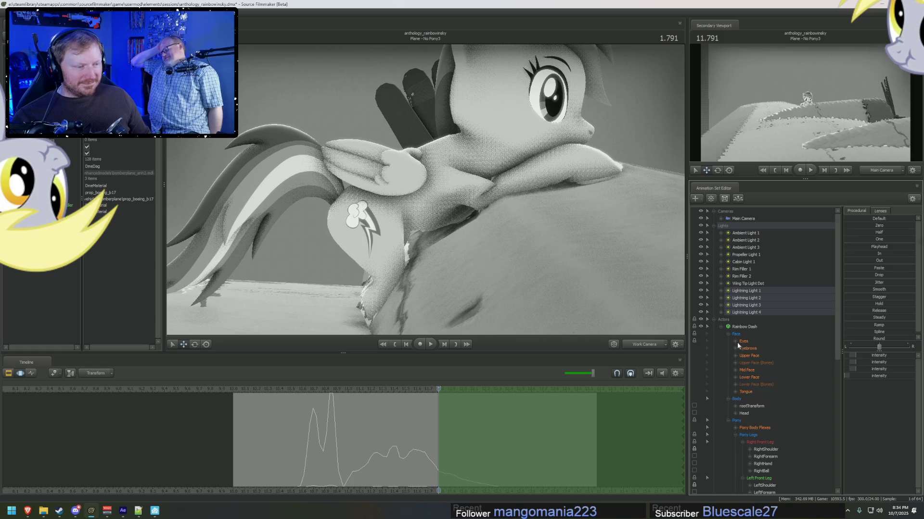
Rotate the Chest1 bone to raise Rainbow Dash's upper body over the wing.
left_click(726, 334)
left_click(744, 356)
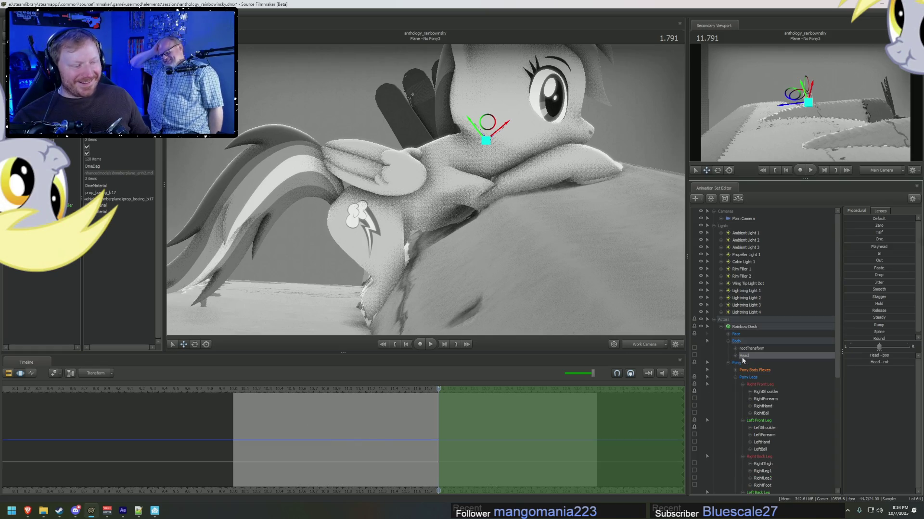
scroll(746, 375, "down", 3)
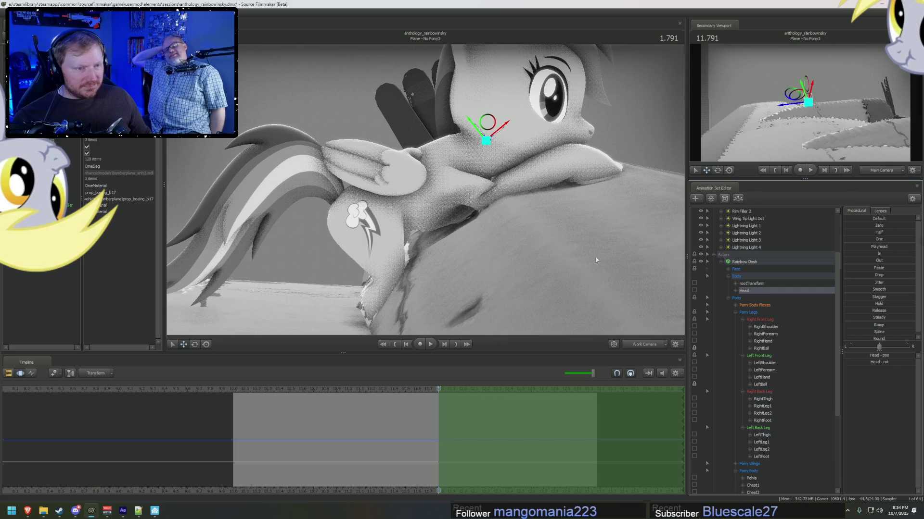
left_click_drag(598, 261, 426, 194)
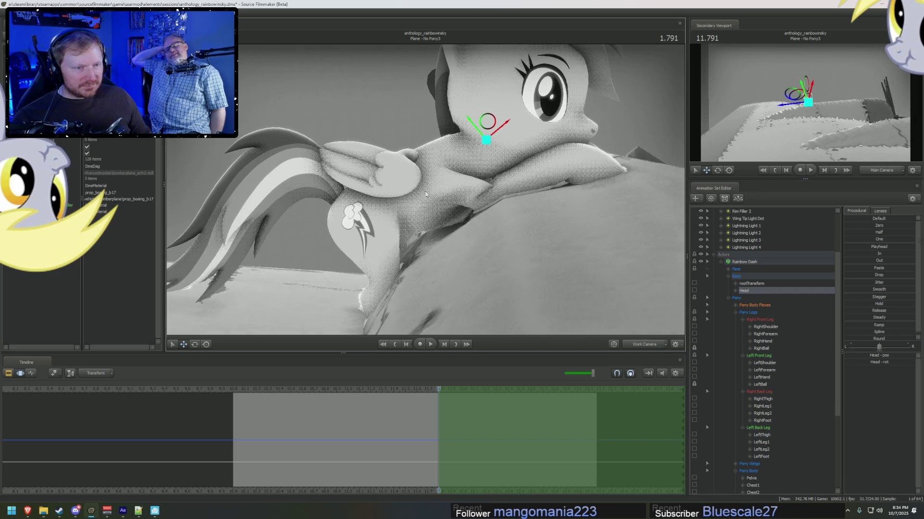
left_click(361, 221)
mouse_move(361, 221)
left_mouse_down()
mouse_move(378, 205)
mouse_move(419, 193)
left_mouse_up()
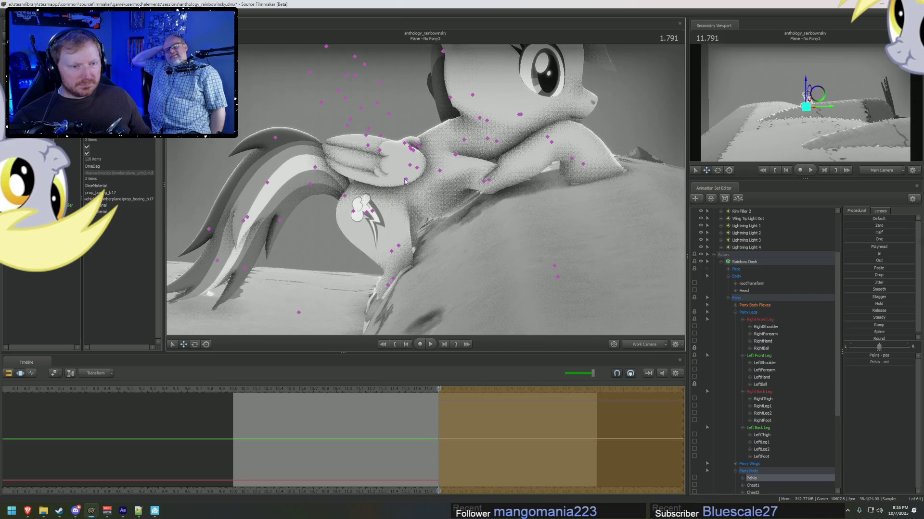
left_click(408, 181)
key("e")
right_click(450, 174)
left_click(529, 197)
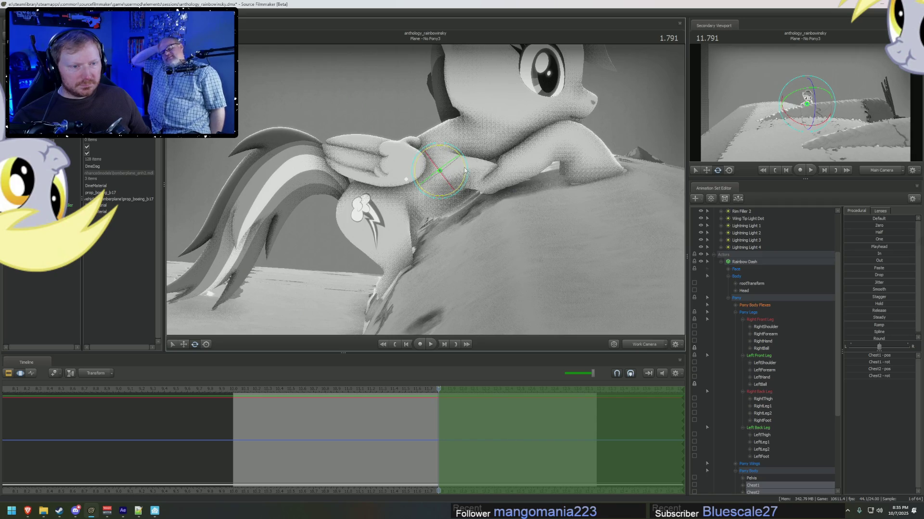
left_click_drag(465, 170, 468, 167)
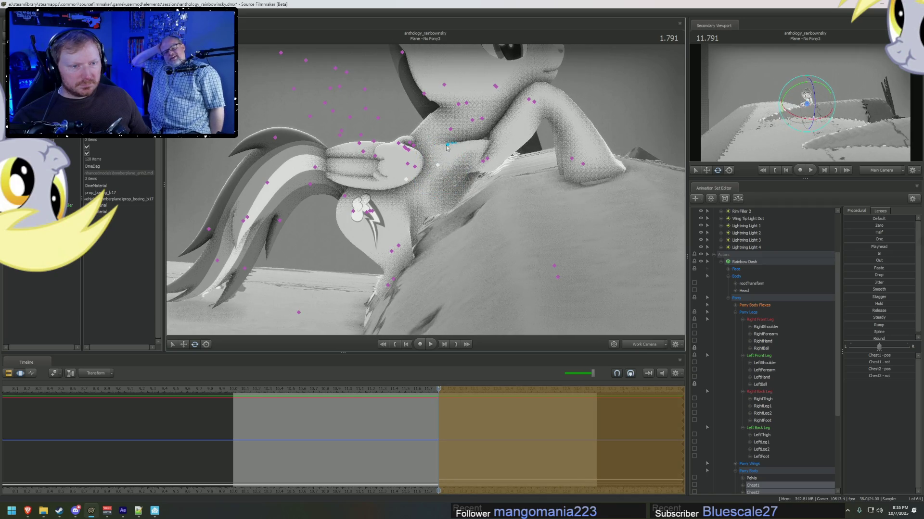
Rotate both shoulders together to angle the front legs forward.
left_click(448, 146)
left_click(473, 122)
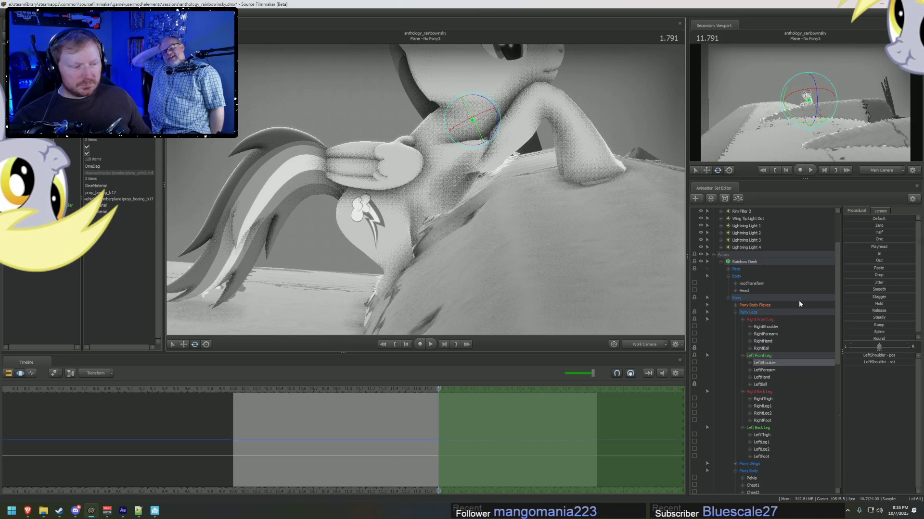
left_click(766, 327, "ctrl")
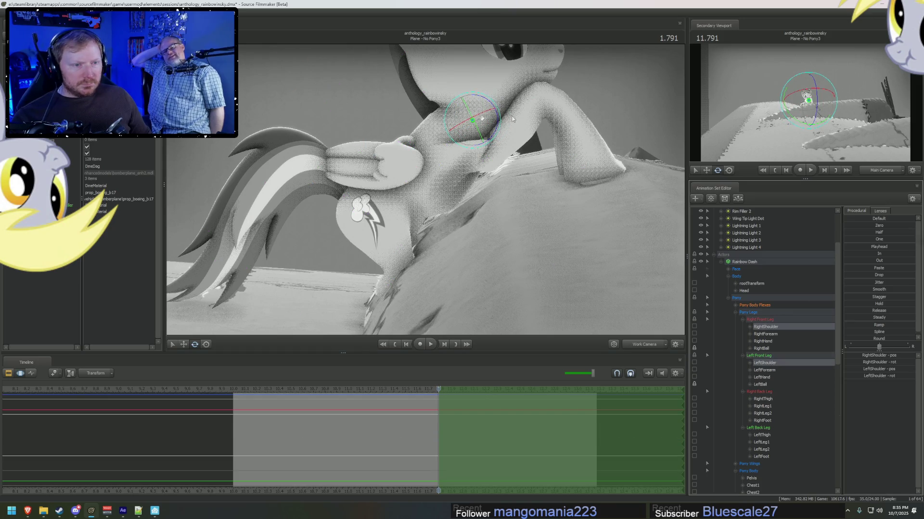
left_click_drag(498, 122, 509, 124)
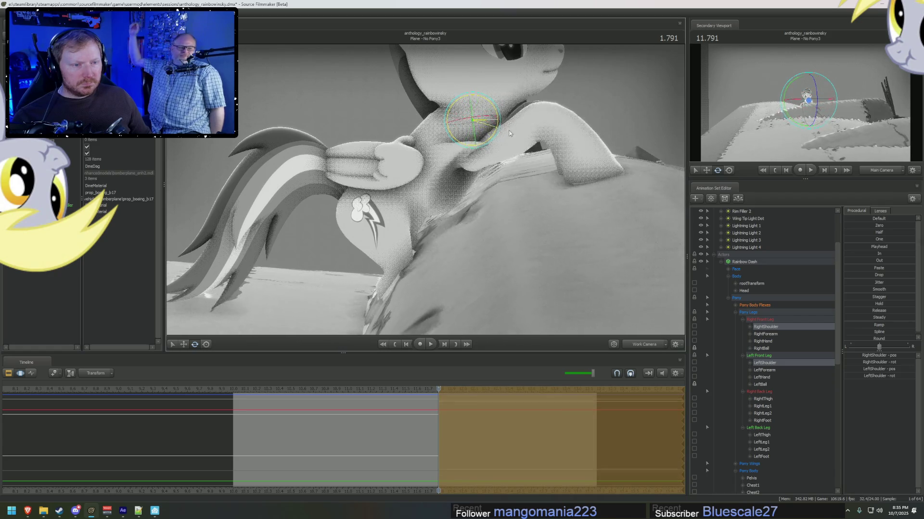
key("w")
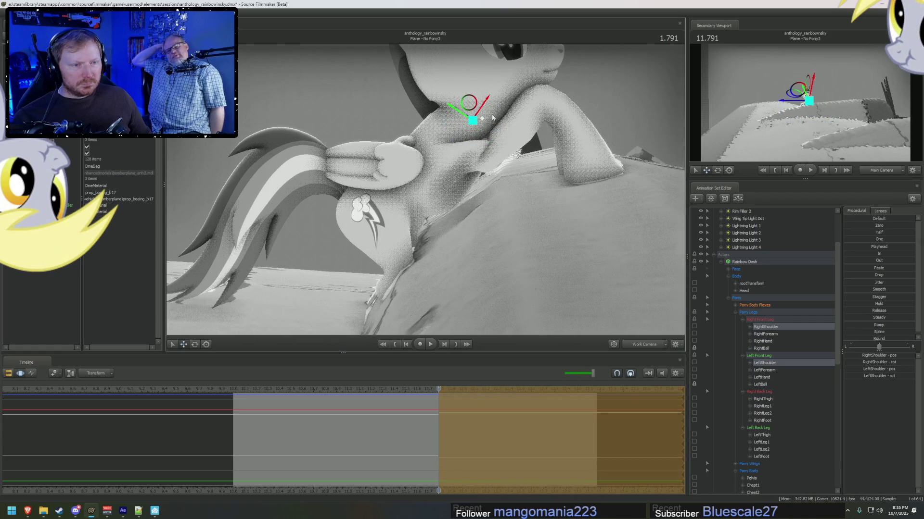
middle_click_drag(492, 116, 427, 191)
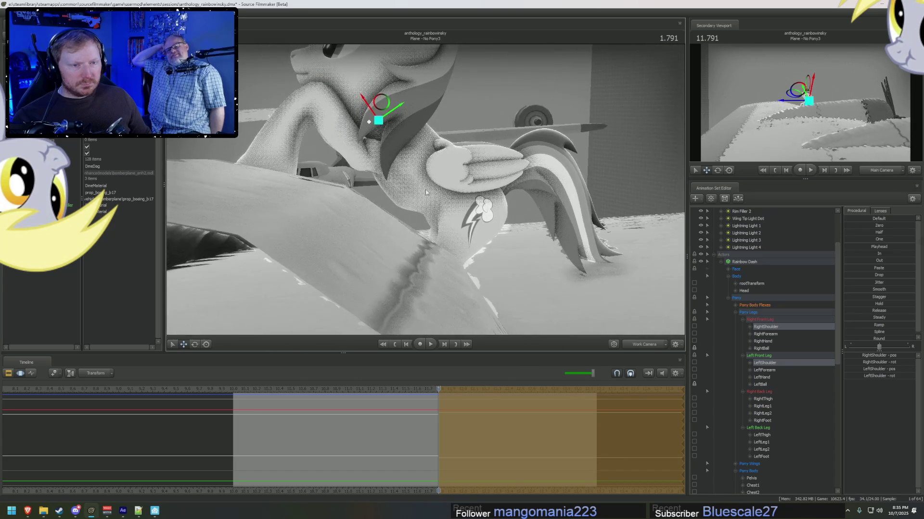
middle_click_drag(436, 206, 426, 189)
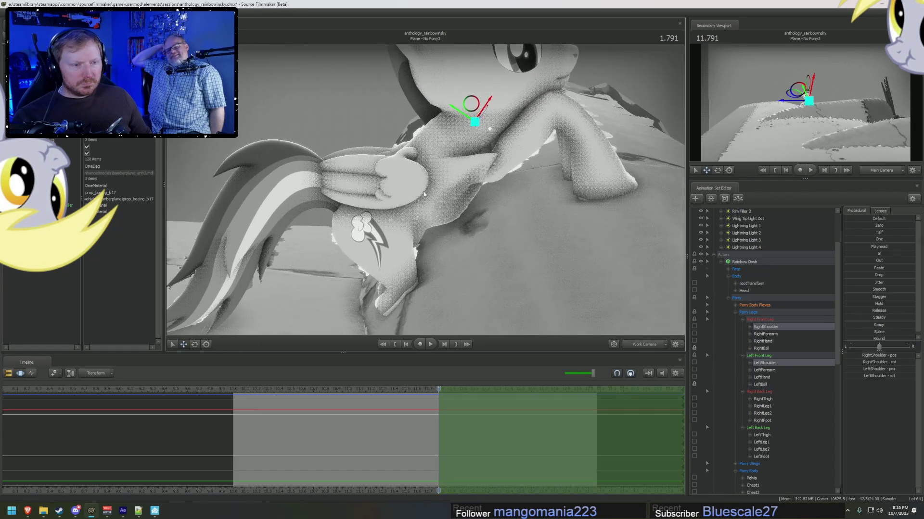
left_click(436, 174)
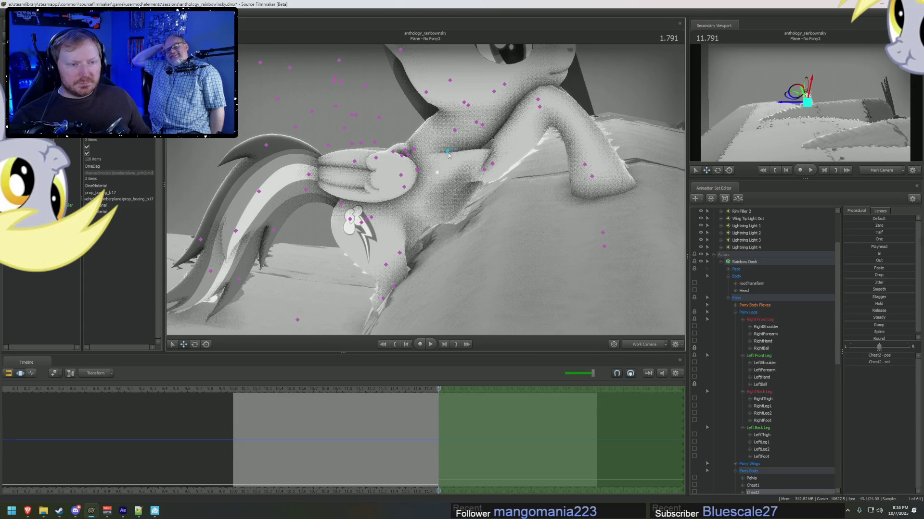
Adjust the left shoulder and forearm so the left foreleg rests on the wing.
left_click(476, 123)
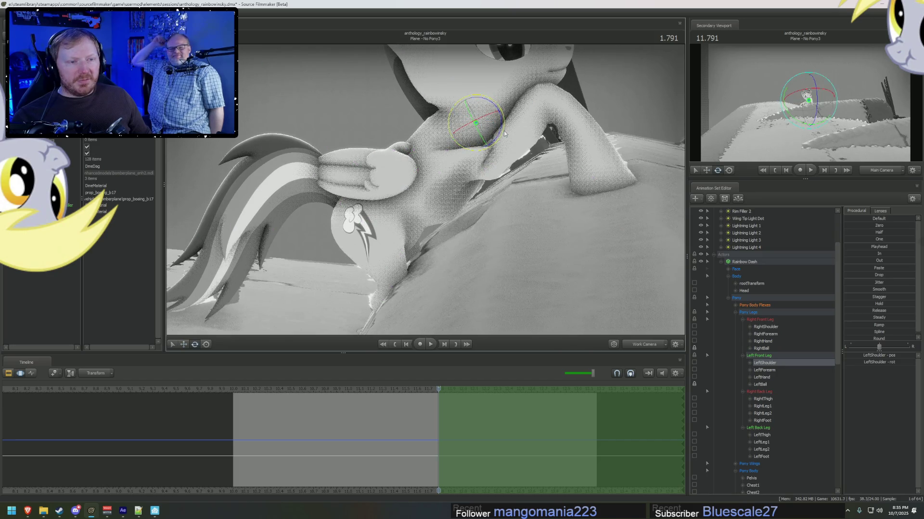
mouse_move(500, 131)
middle_mouse_down()
mouse_move(461, 145)
mouse_move(434, 190)
middle_mouse_up()
mouse_move(514, 130)
left_mouse_down()
mouse_move(506, 101)
mouse_move(487, 125)
mouse_move(504, 137)
left_mouse_up()
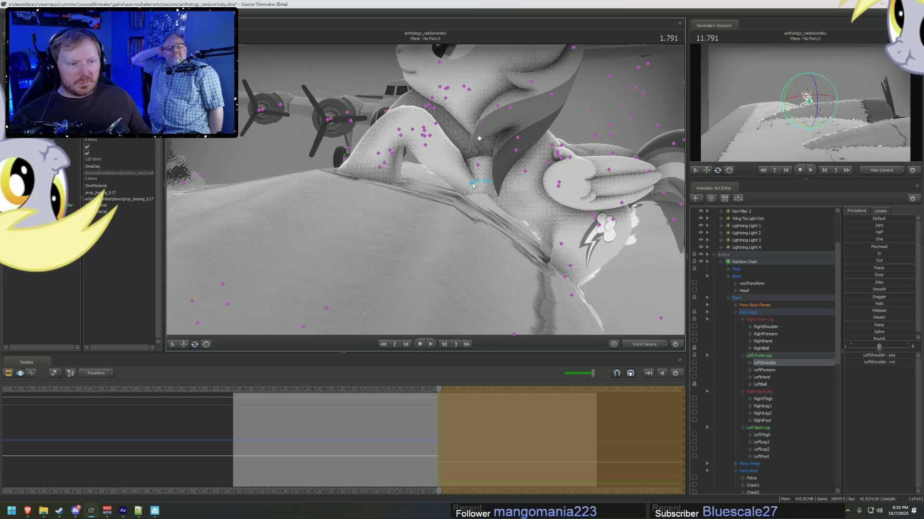
left_click(472, 173)
mouse_move(462, 159)
left_mouse_down()
mouse_move(379, 180)
mouse_move(426, 191)
left_mouse_up()
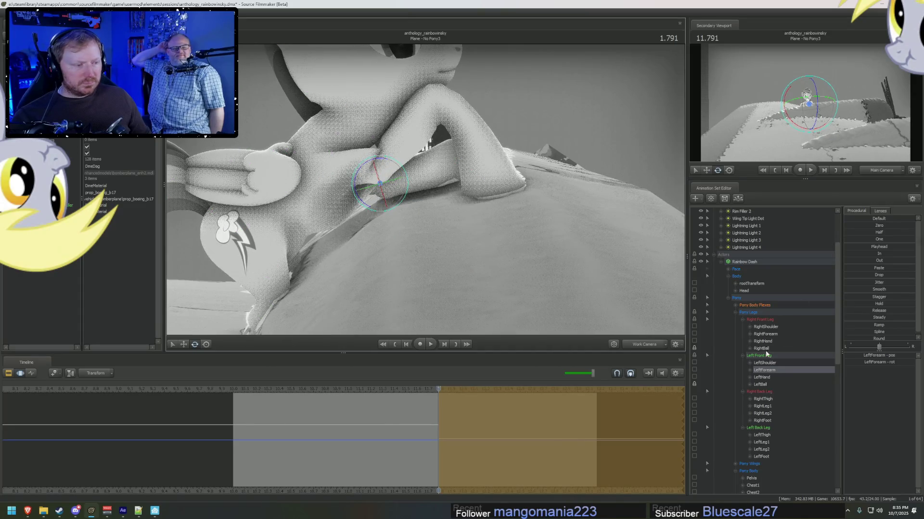
Adjust the right shoulder and forearm to match the leaning pose.
left_click(765, 327)
mouse_move(426, 192)
left_mouse_down()
mouse_move(453, 118)
mouse_move(420, 131)
mouse_move(455, 158)
mouse_move(434, 111)
mouse_move(426, 188)
mouse_move(412, 160)
left_mouse_up()
key("w")
left_click(417, 184)
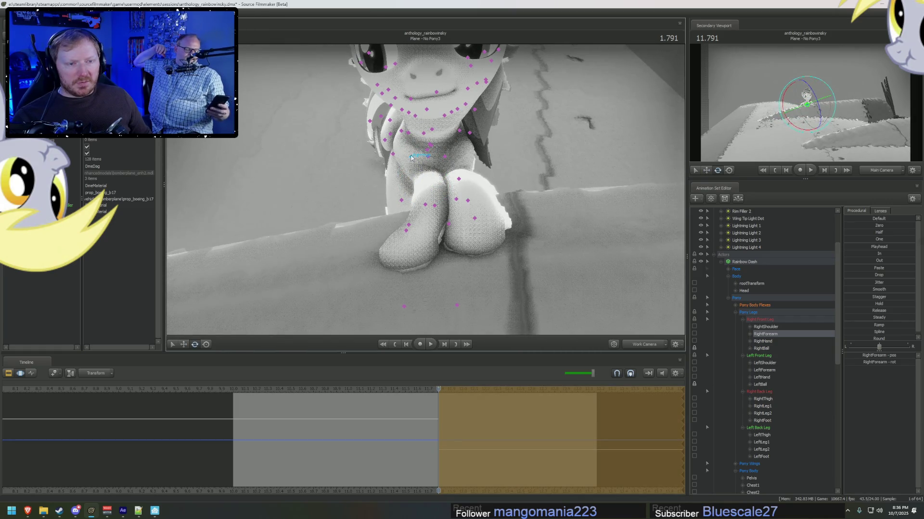
left_click(408, 132)
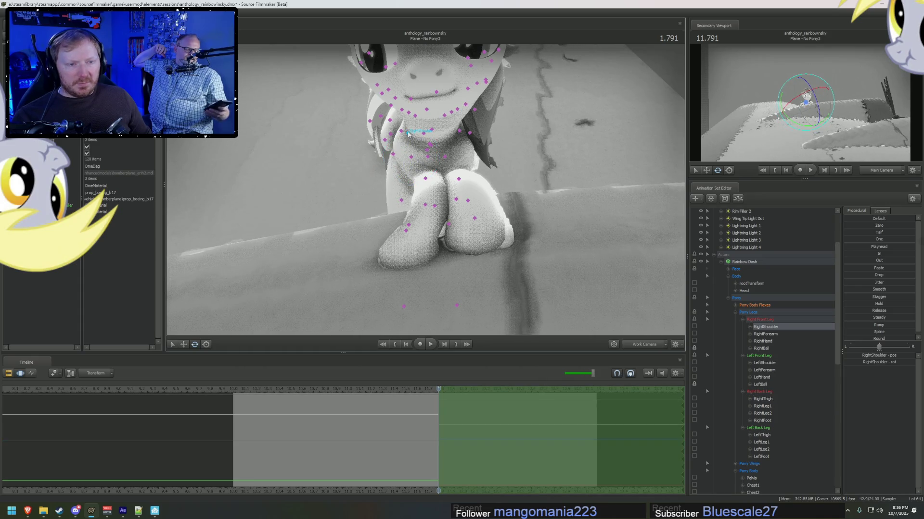
left_click_drag(421, 144, 418, 145)
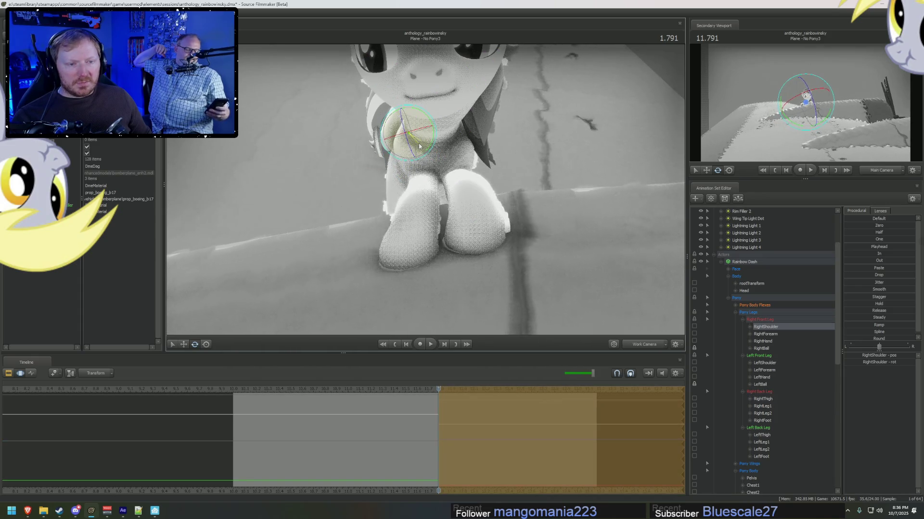
mouse_move(418, 144)
left_mouse_down()
mouse_move(462, 137)
mouse_move(425, 183)
left_mouse_up()
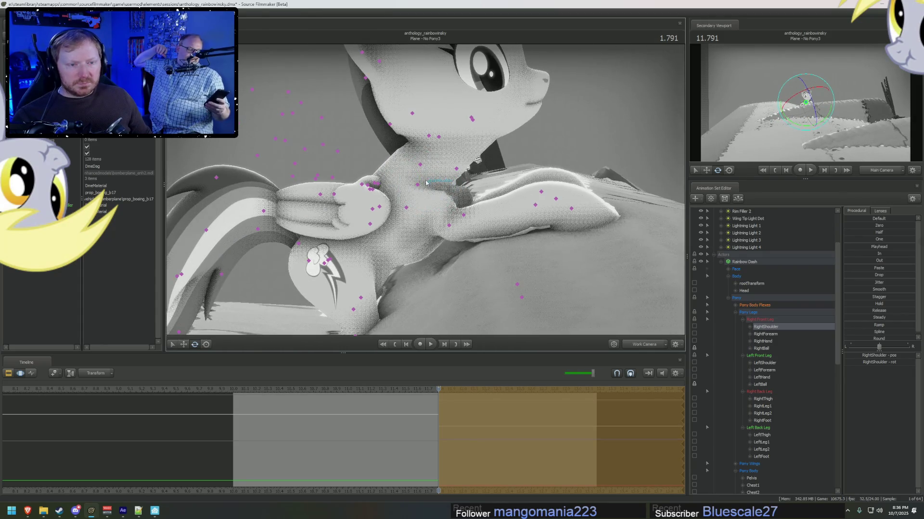
Select the neck and head bones, then return the timeline to the clip view.
left_click(420, 184)
mouse_move(433, 168)
left_mouse_down()
mouse_move(422, 140)
mouse_move(493, 152)
left_mouse_up()
left_click(430, 132)
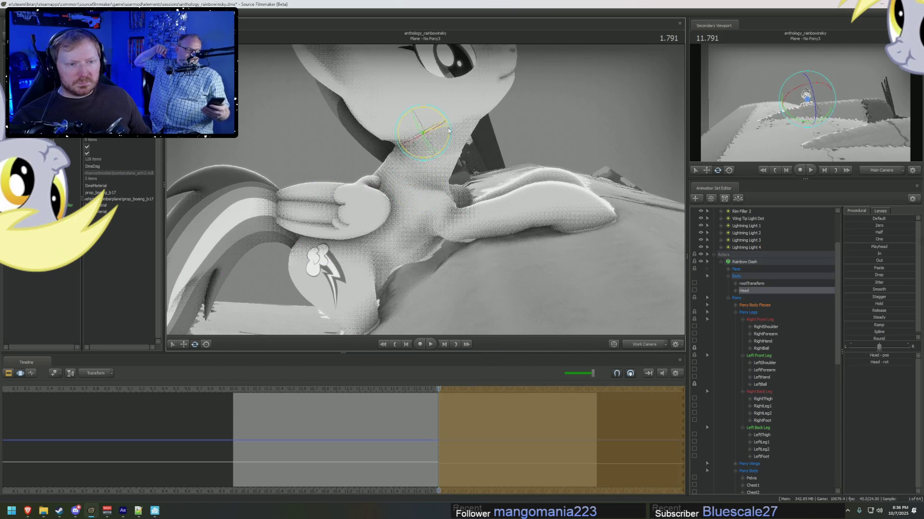
key("F2")
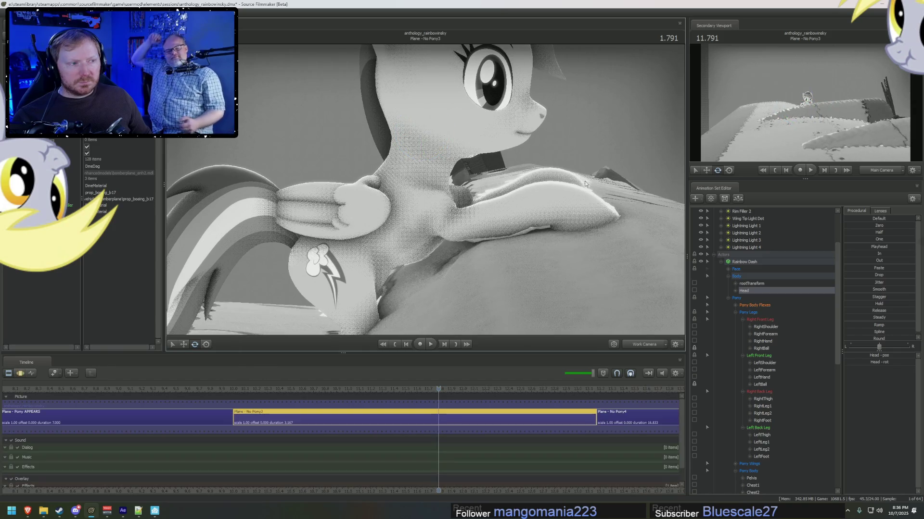
key("F3")
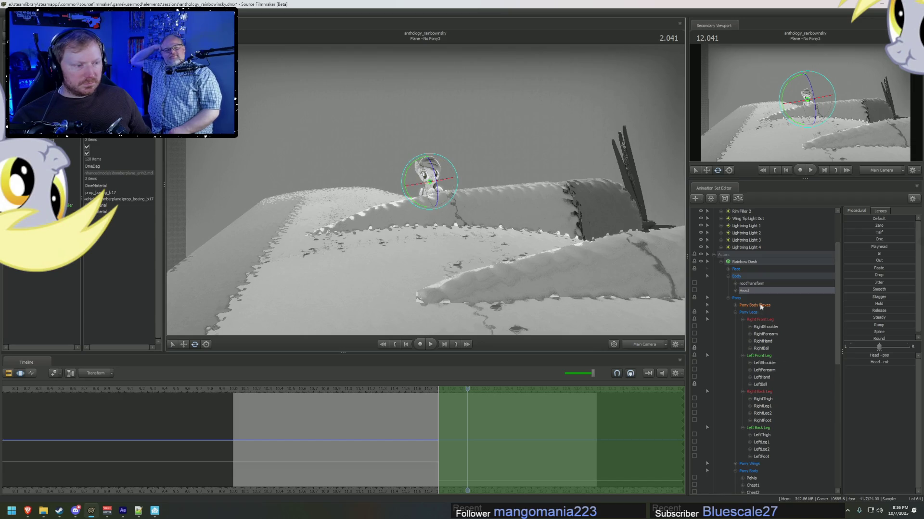
scroll(765, 339, "down", 4)
left_click(755, 413, "ctrl")
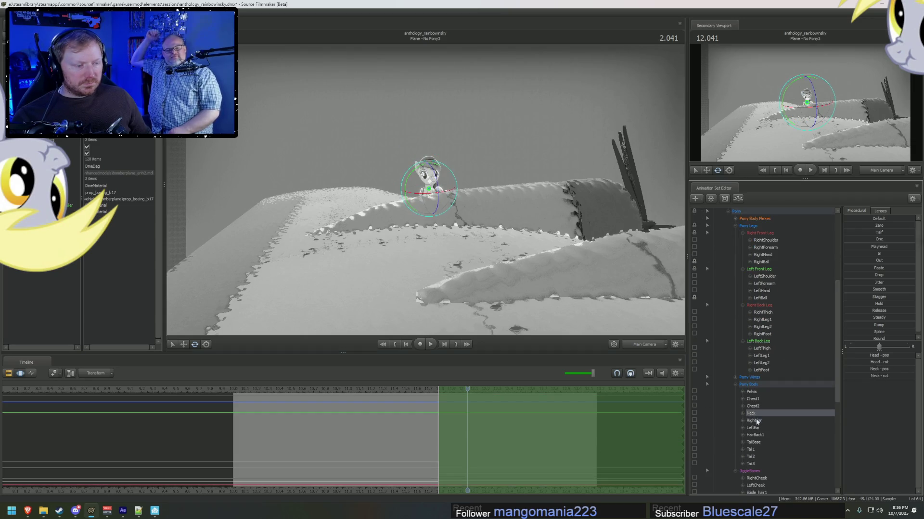
left_click_drag(433, 203, 427, 200)
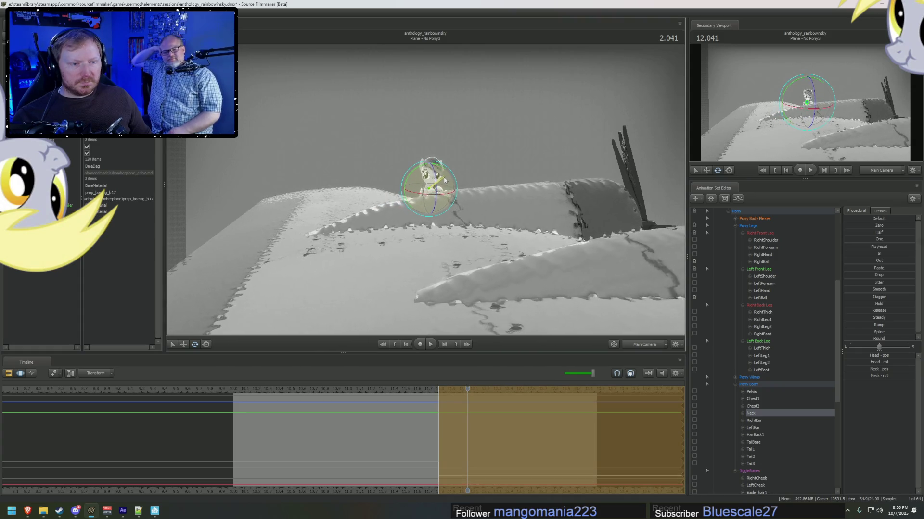
left_click_drag(445, 180, 436, 188)
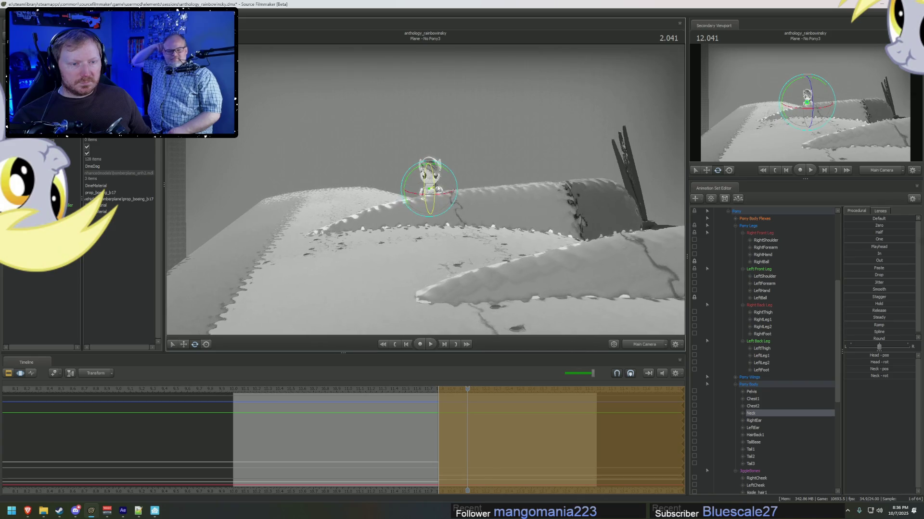
key("F2")
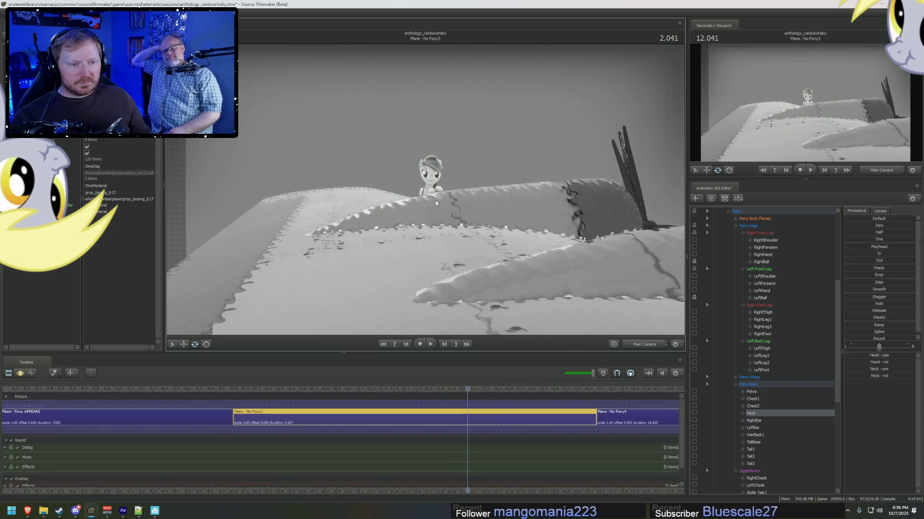
key("F3")
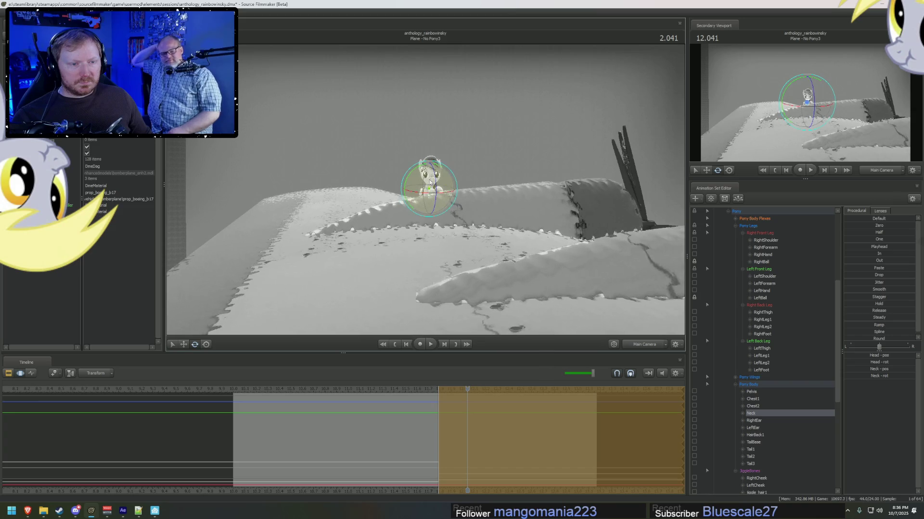
key("Right")
key("Right")
key("Right")
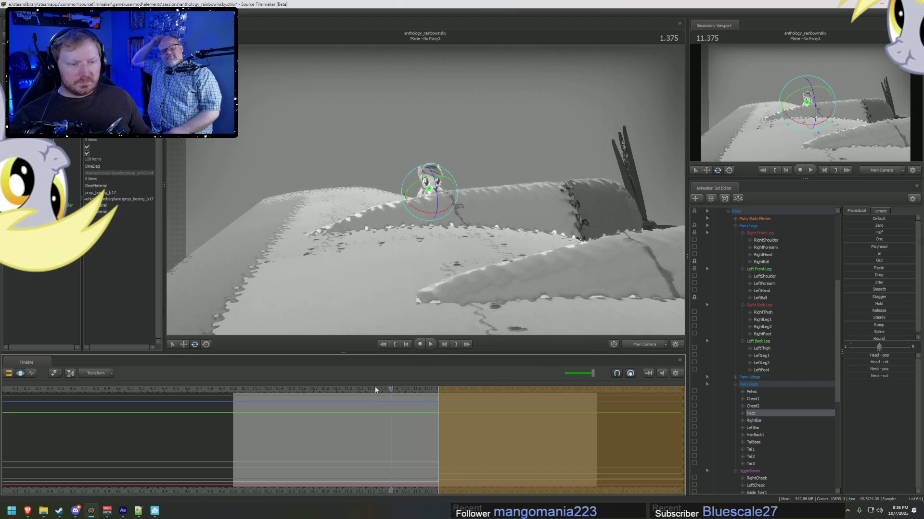
Play and pause the shot a few times to review the tail swaying.
key("space")
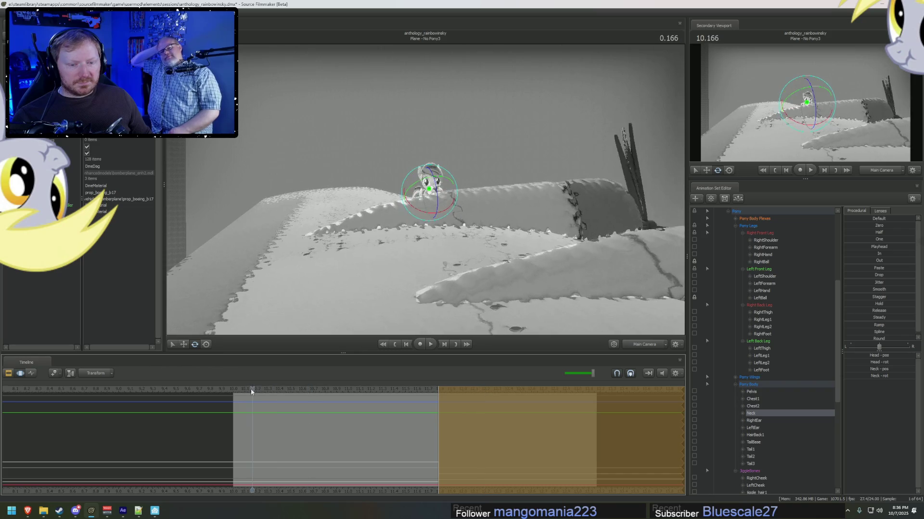
key("F2")
key("space")
key("F2")
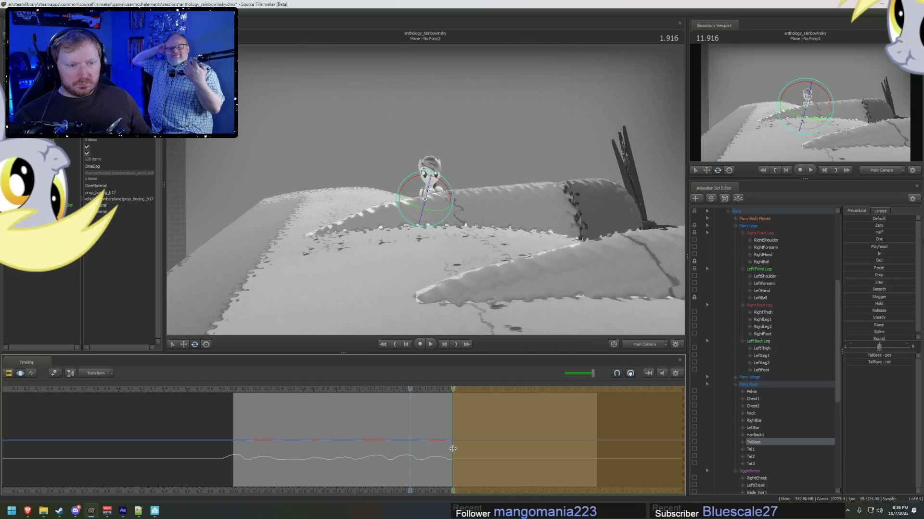
key("space")
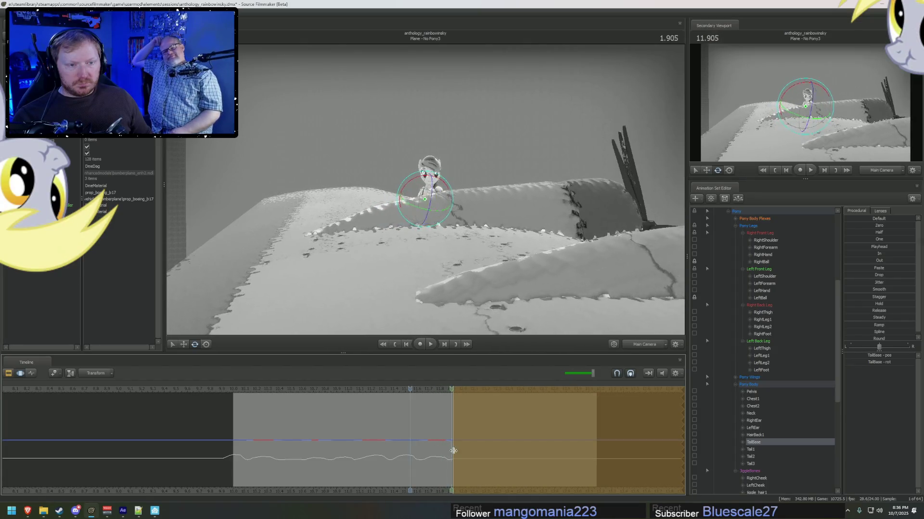
key("space")
Return to the motion curves and select Rainbow Dash's Face control group.
key("F2")
key("F3")
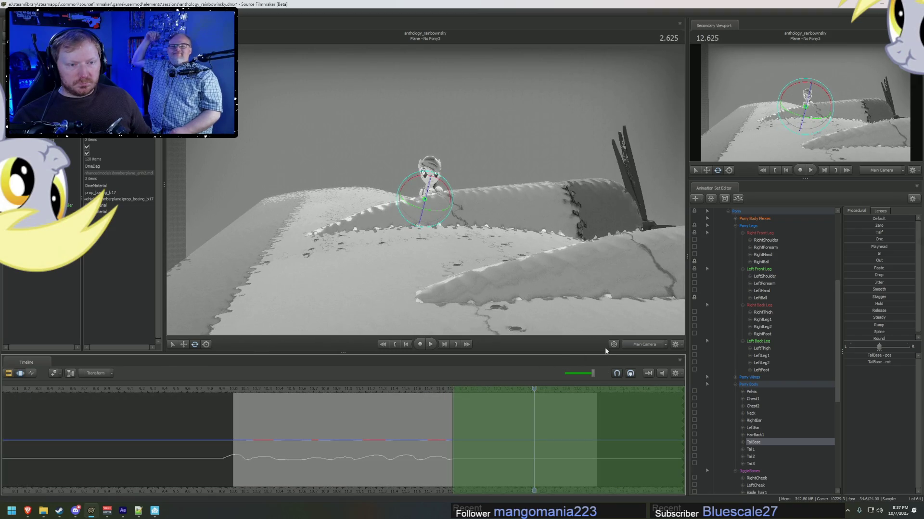
scroll(761, 418, "up", 1)
scroll(775, 416, "up", 1)
scroll(783, 418, "up", 2)
scroll(779, 376, "up", 2)
scroll(754, 286, "up", 1)
scroll(748, 285, "up", 1)
scroll(772, 380, "down", 2)
scroll(772, 392, "up", 1)
scroll(773, 392, "up", 1)
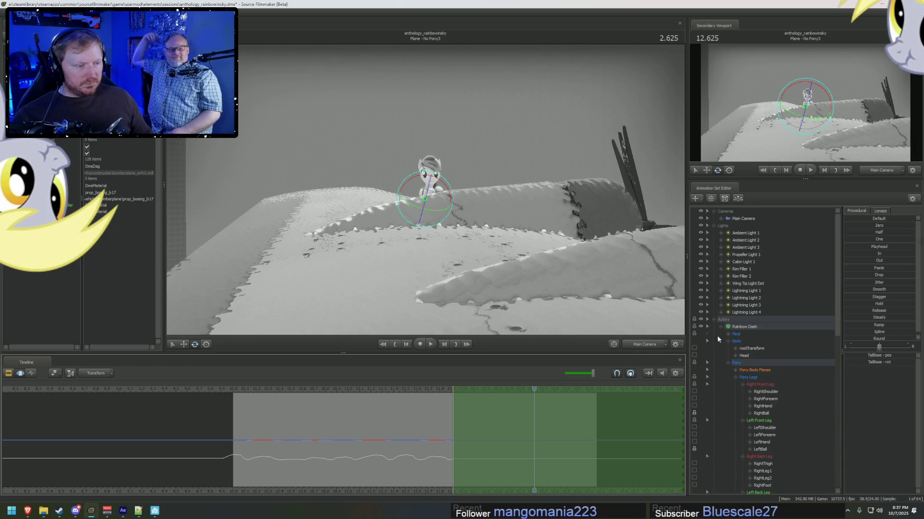
left_click(729, 336)
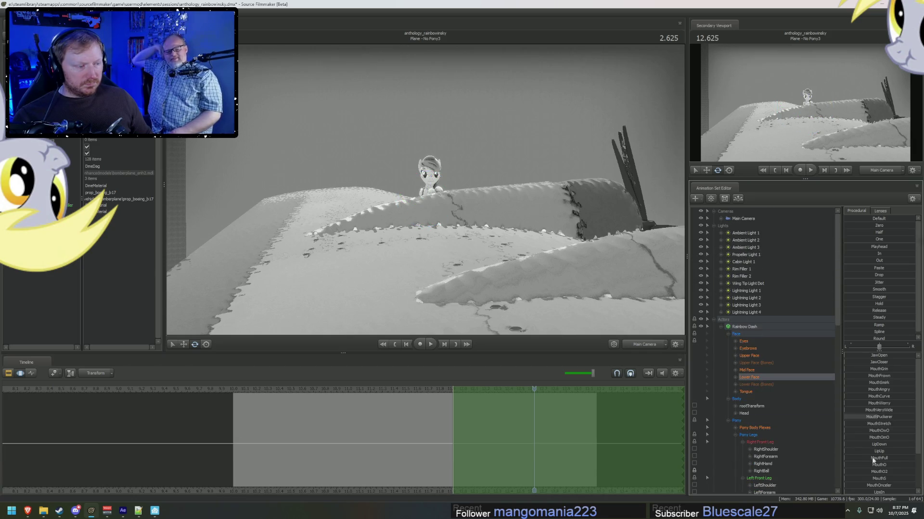
Play the shot from the start and scrub to a frame near 12.6 seconds.
left_click(875, 470)
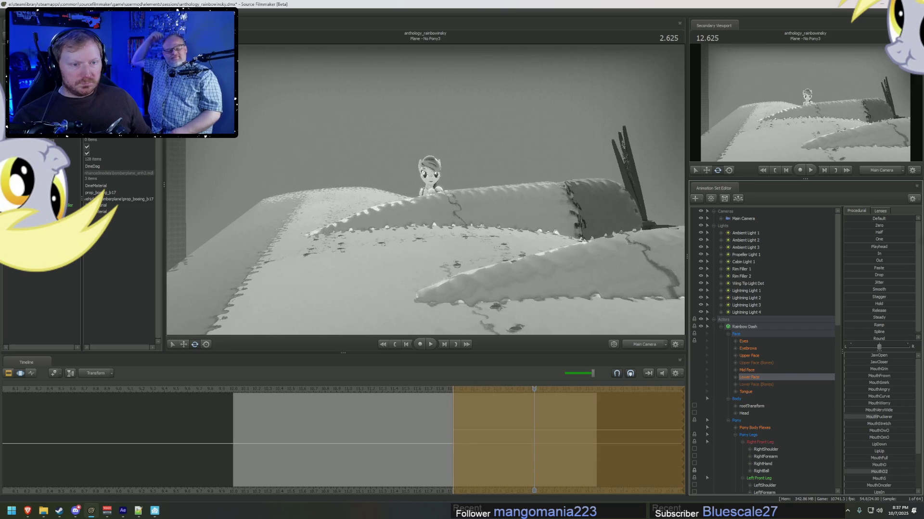
left_click(879, 451)
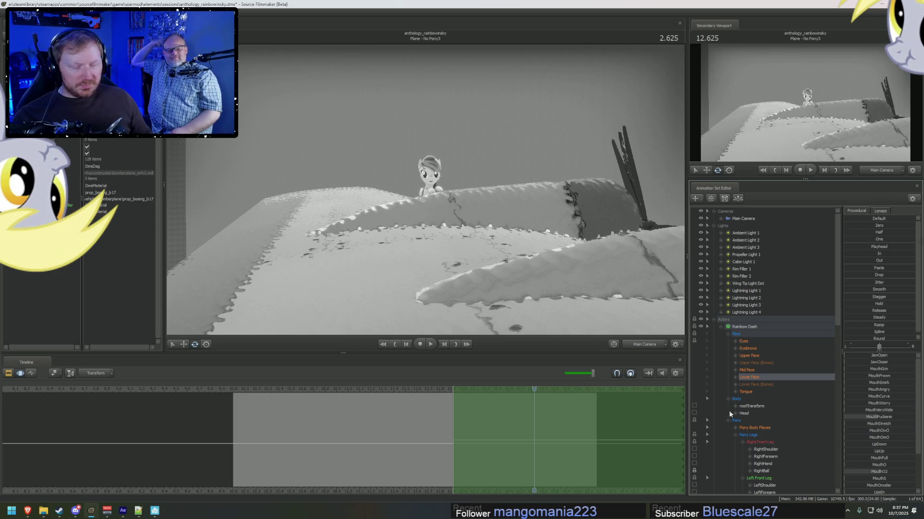
left_click(252, 390)
key("space")
key("space")
left_click_drag(413, 438, 450, 436)
key("Right")
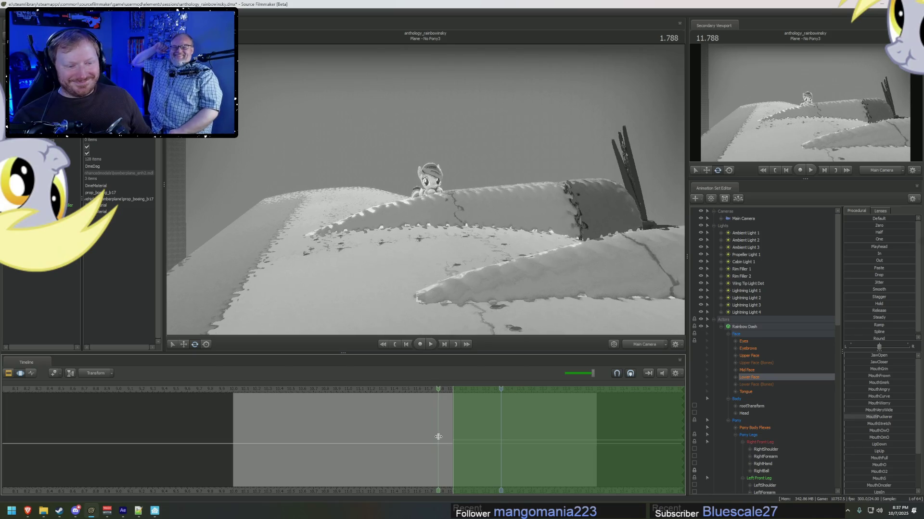
left_click_drag(438, 436, 440, 436)
key("space")
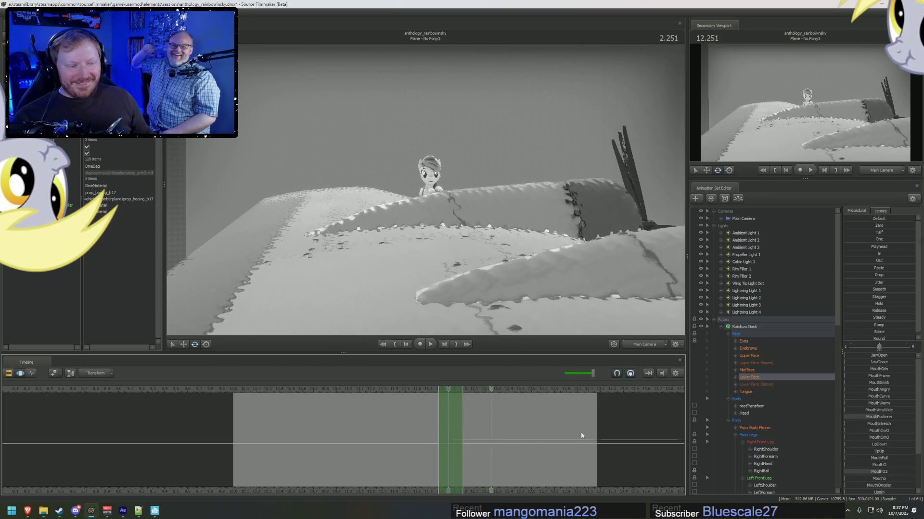
Apply the Out easing preset to the Lower Face controls over the time selection.
left_click(748, 334)
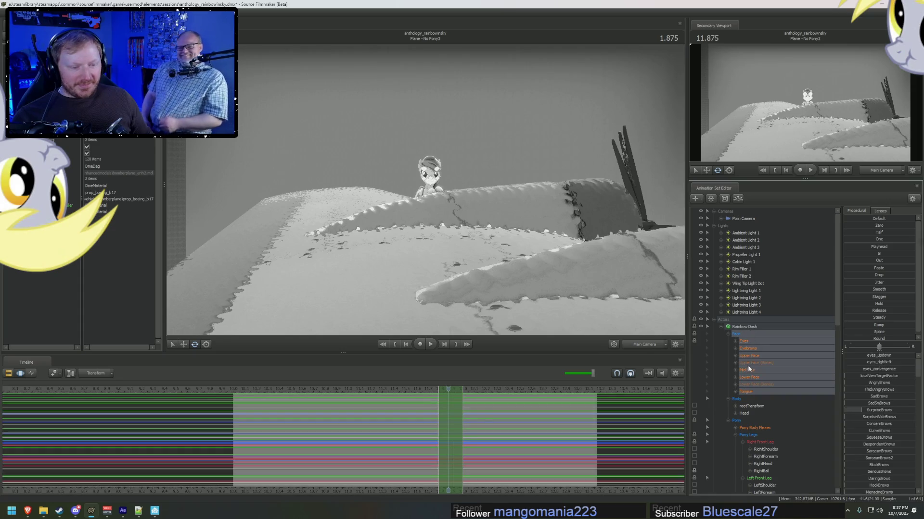
left_click(751, 378)
left_click(853, 261)
Replay the shot to preview the eased mouth shapes, then select all of Rainbow Dash's controls.
left_click(419, 390)
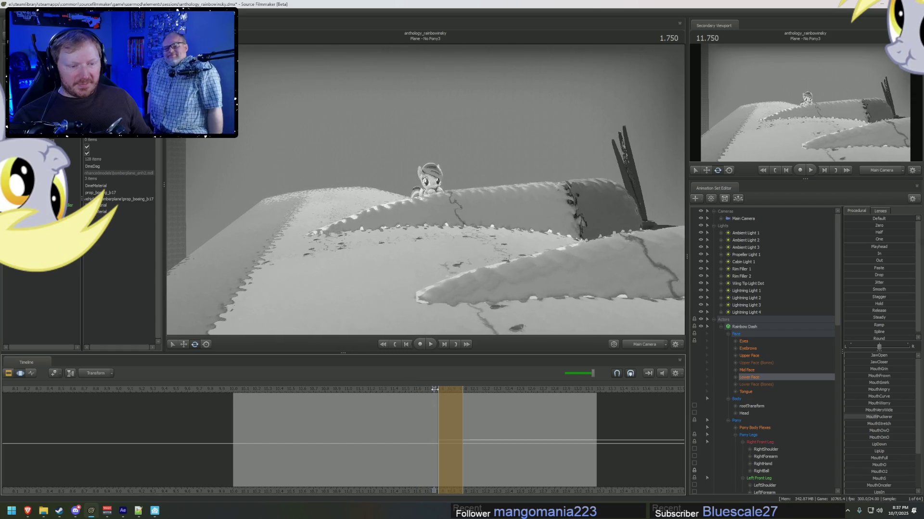
key("space")
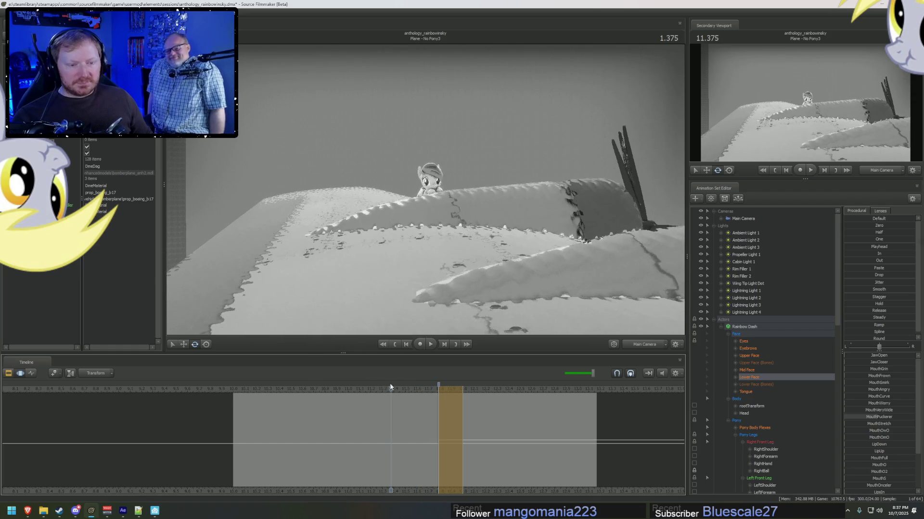
key("space")
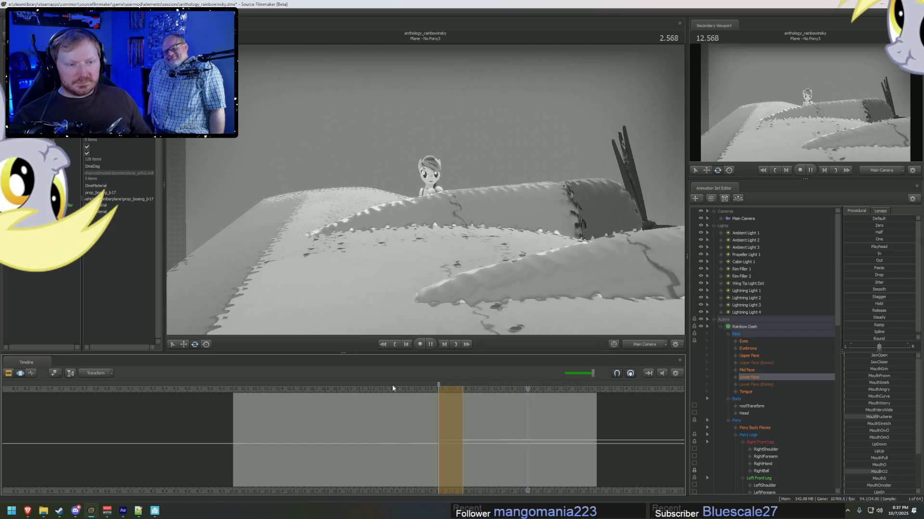
key("space")
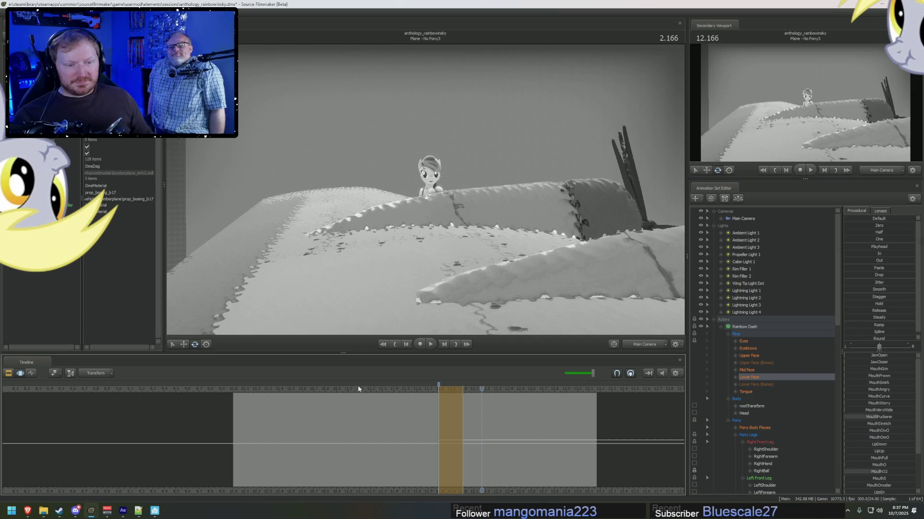
left_click(257, 387)
key("space")
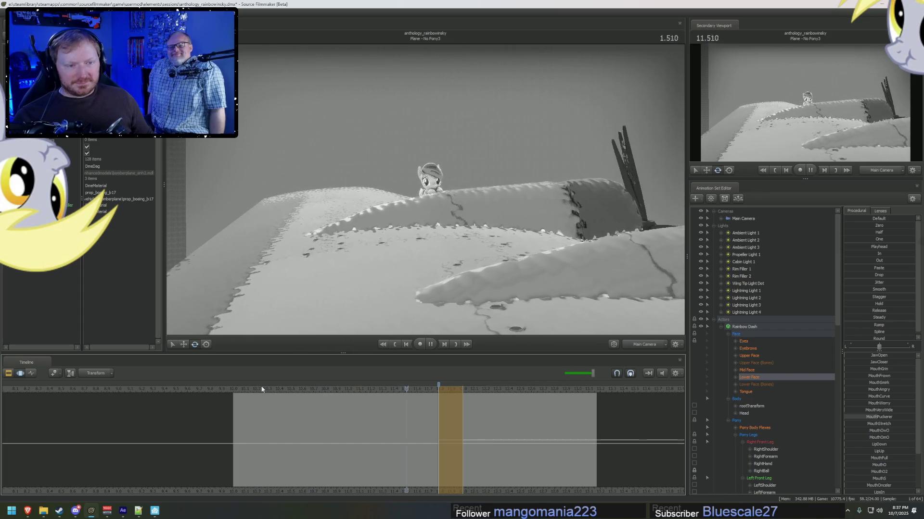
key("space")
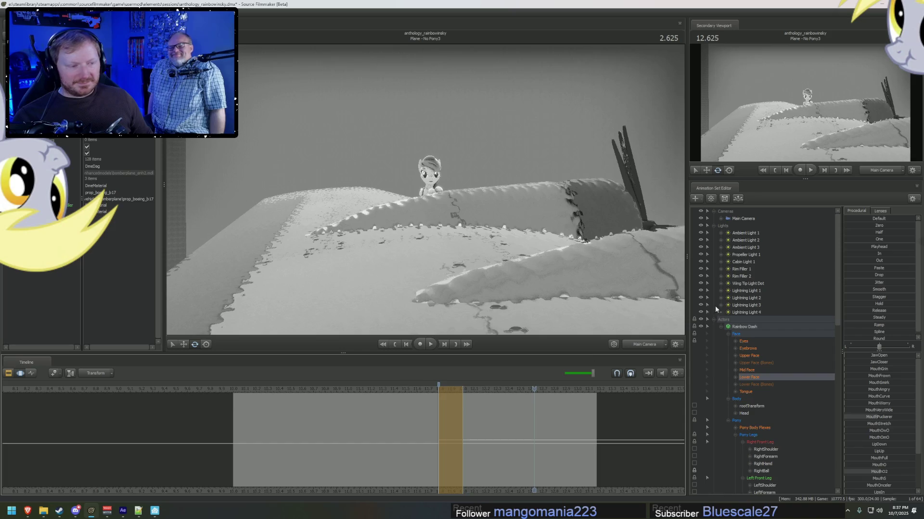
left_click(745, 327)
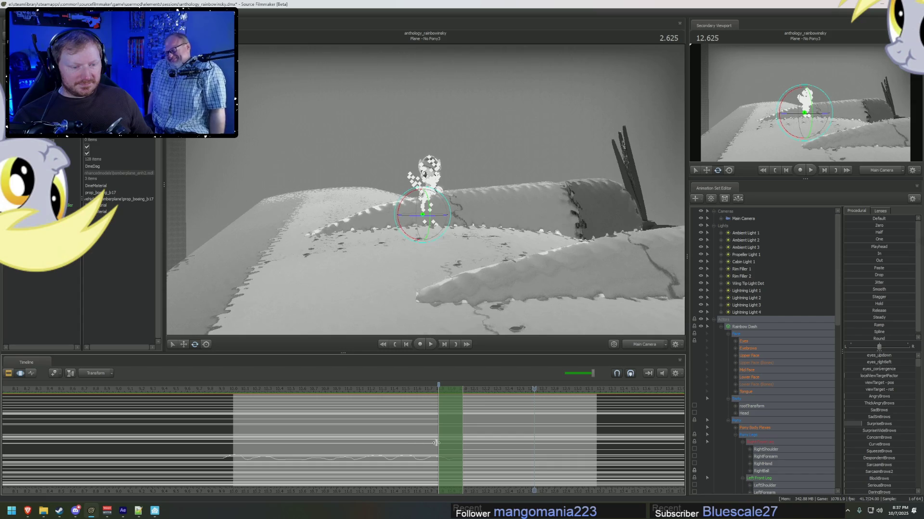
Set the time near 11.785, widen the time selection and collapse the Pony Legs and Body groups.
left_click(440, 442)
left_click_drag(441, 442, 671, 394)
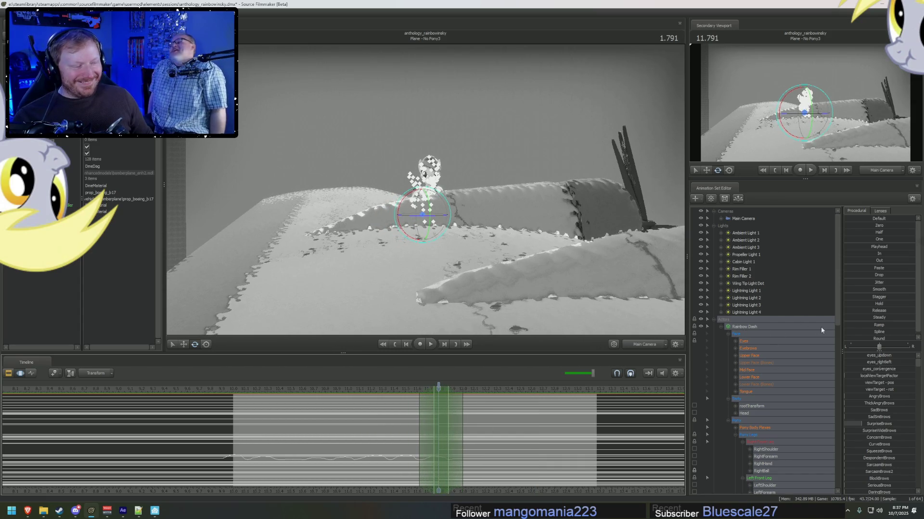
scroll(778, 352, "down", 4)
left_click(735, 348)
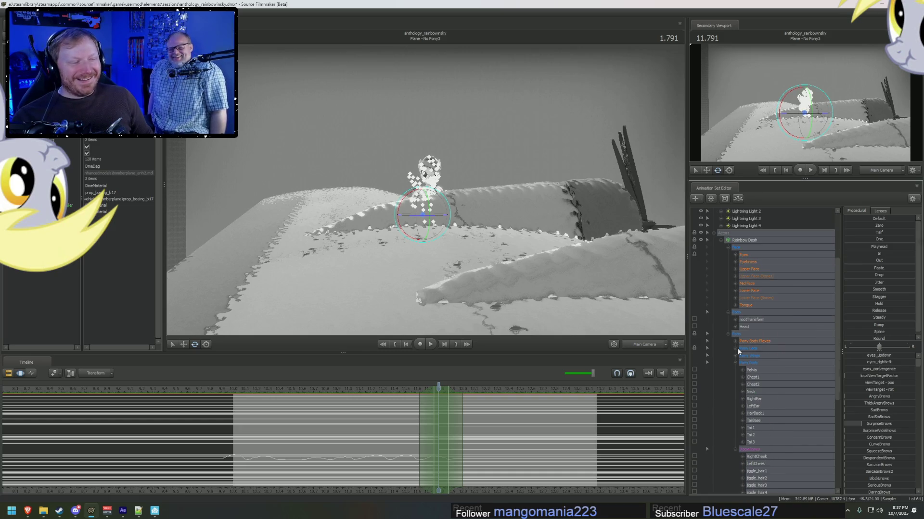
left_click(729, 334)
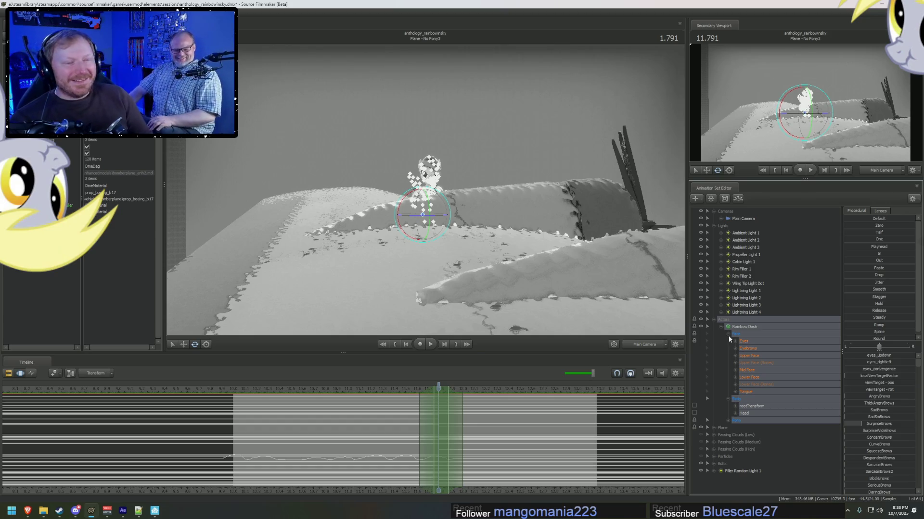
Replay the peek over the wing several times between about 11.6 and 12.2 seconds.
key("space")
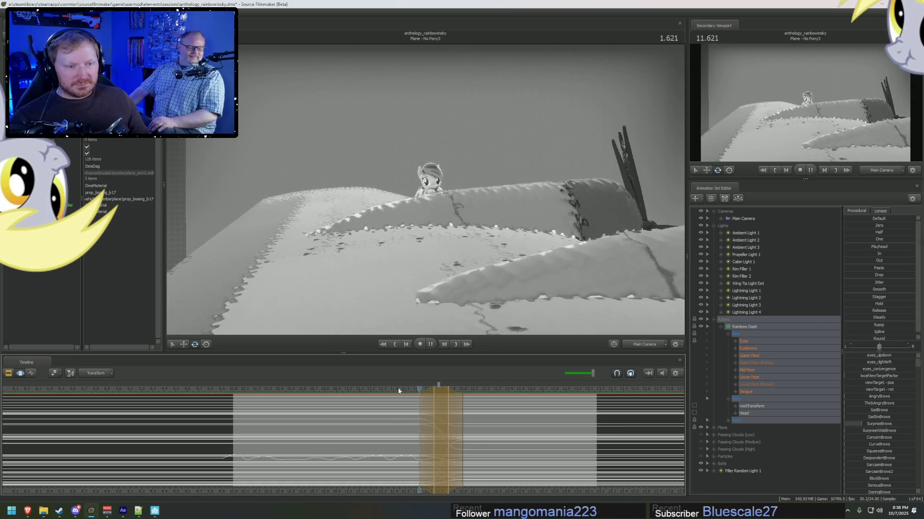
key("space")
key("space")
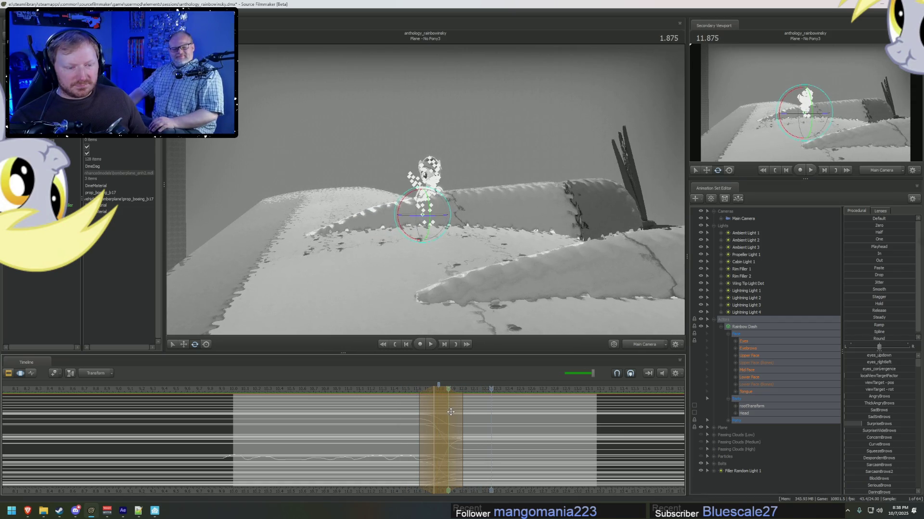
key("space")
key("space")
key("space")
key("space")
key("space")
key("space")
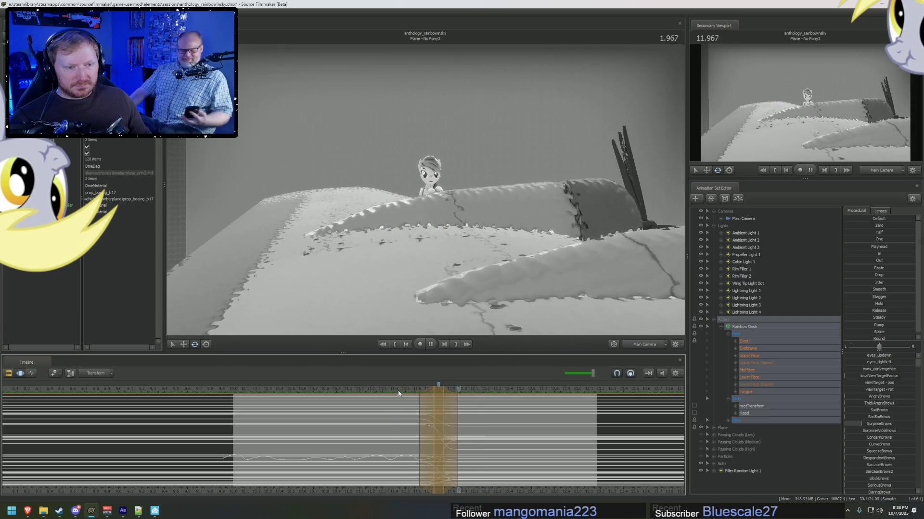
key("space")
scroll(347, 404, "up", 1)
scroll(316, 389, "up", 1)
key("space")
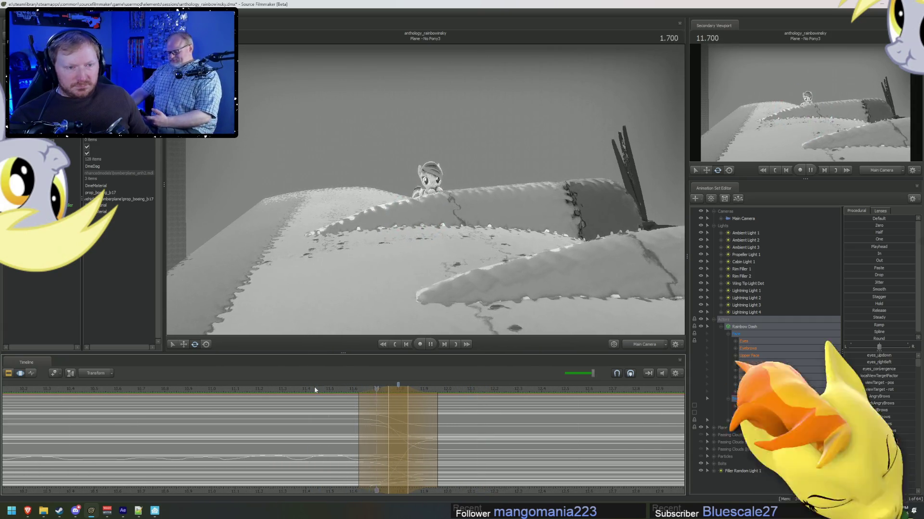